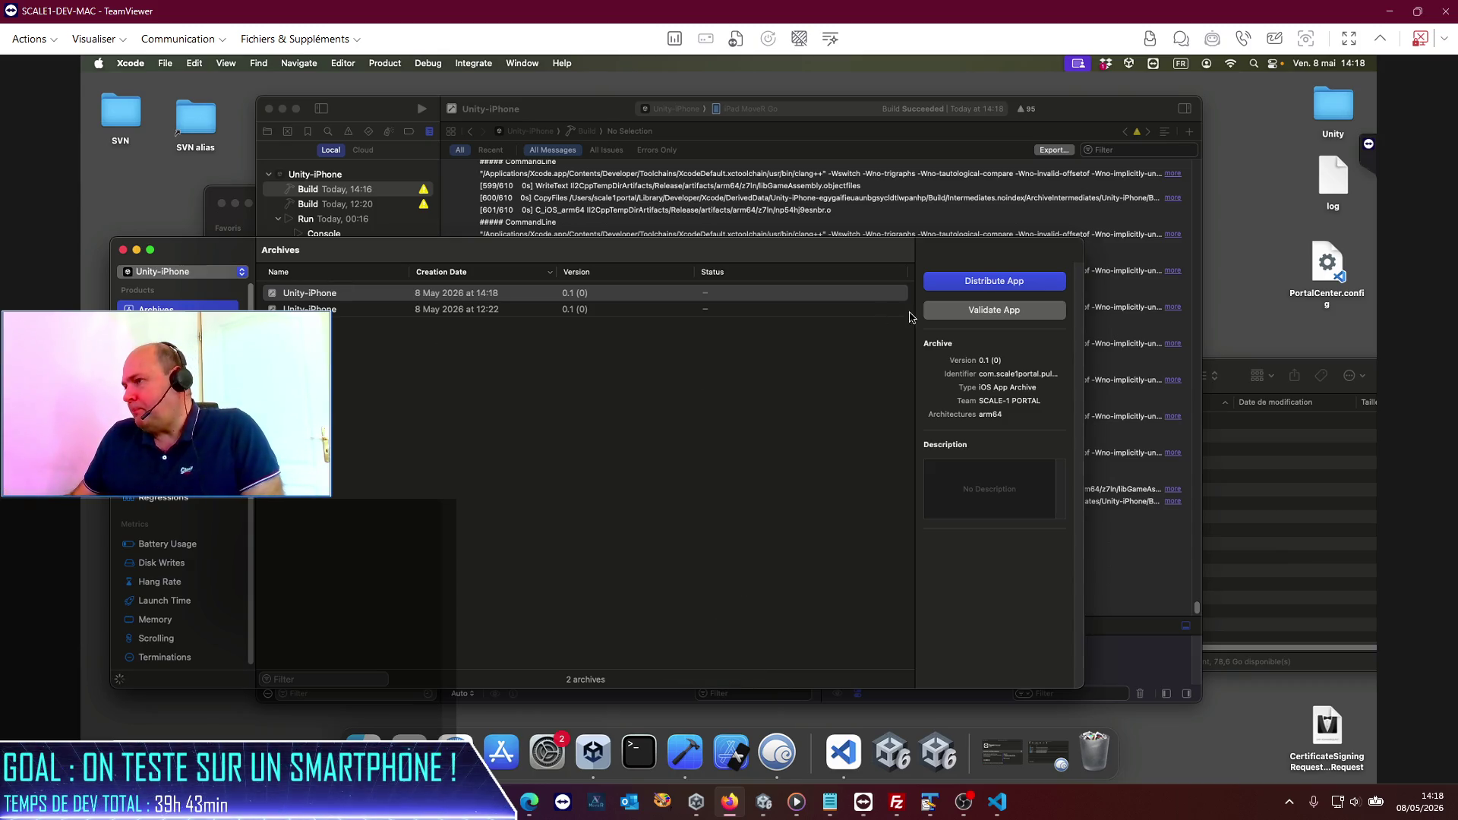
Step: Distribute the latest Unity-iPhone archive using the Release Testing method with default options
{"action": "left_click", "coordinate": [1036, 281]}
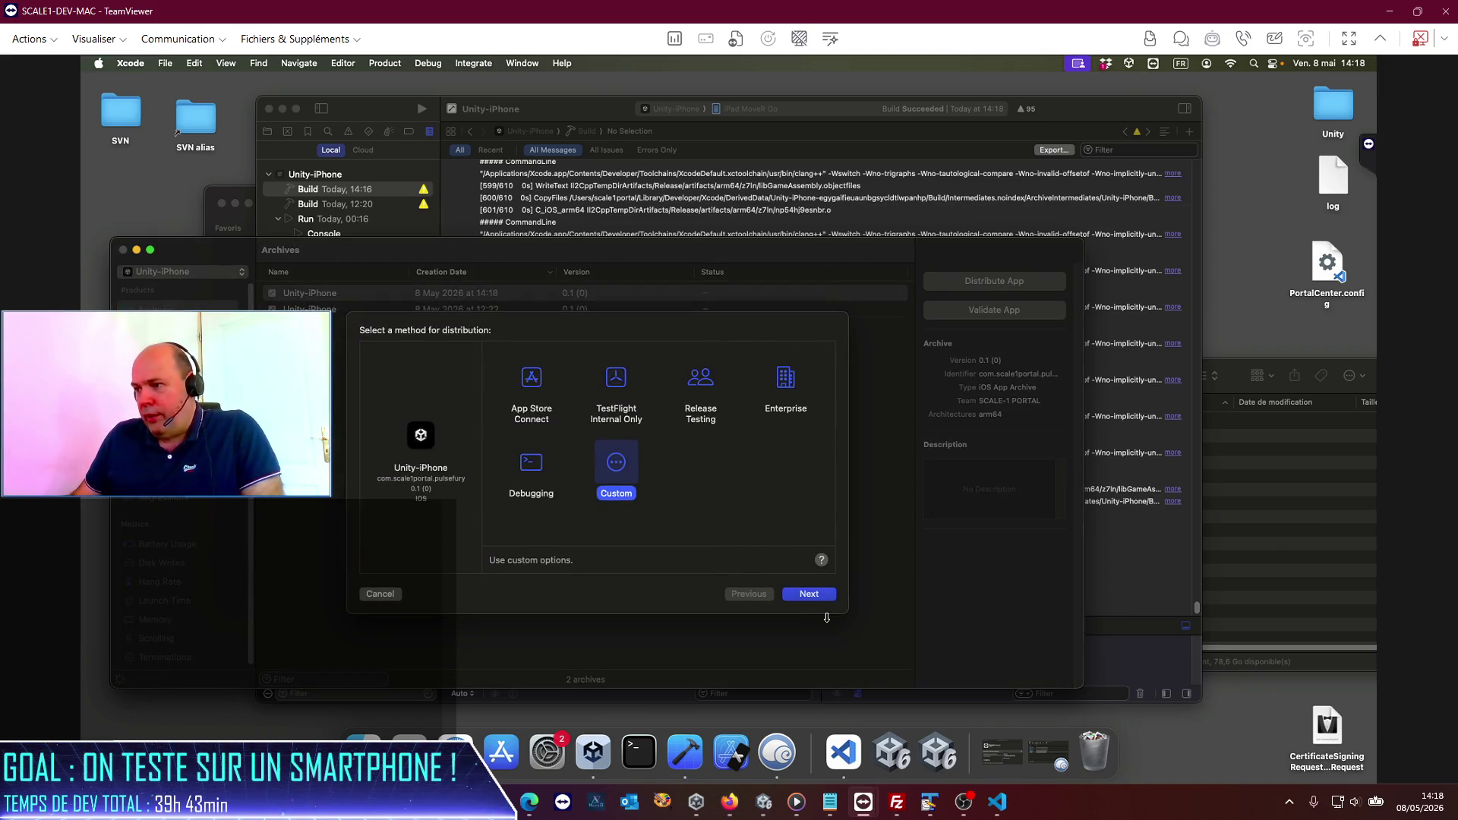
{"action": "left_click", "coordinate": [810, 598]}
{"action": "left_click", "coordinate": [515, 438]}
{"action": "left_click", "coordinate": [814, 596]}
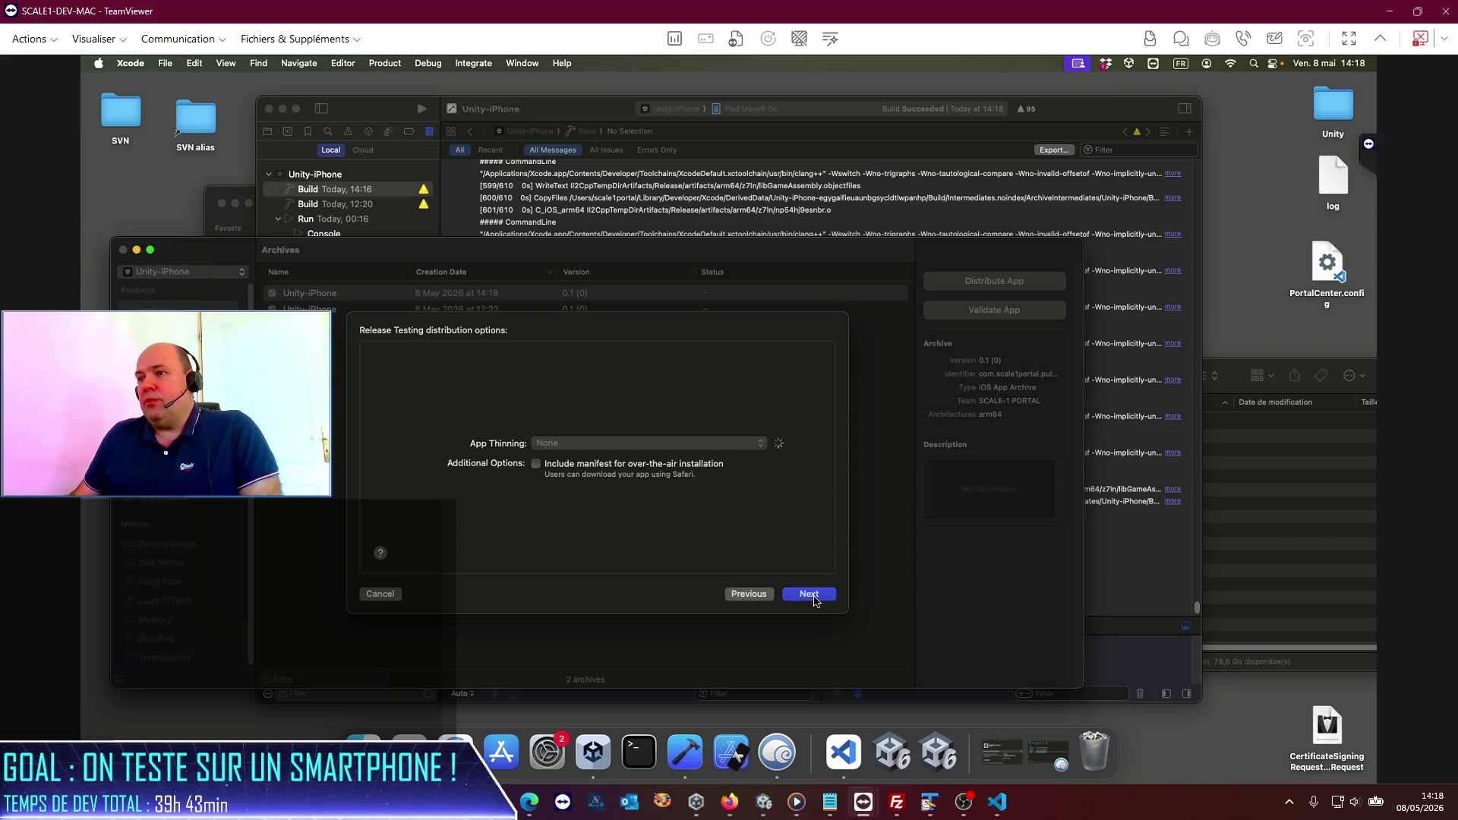
{"action": "left_click", "coordinate": [814, 597]}
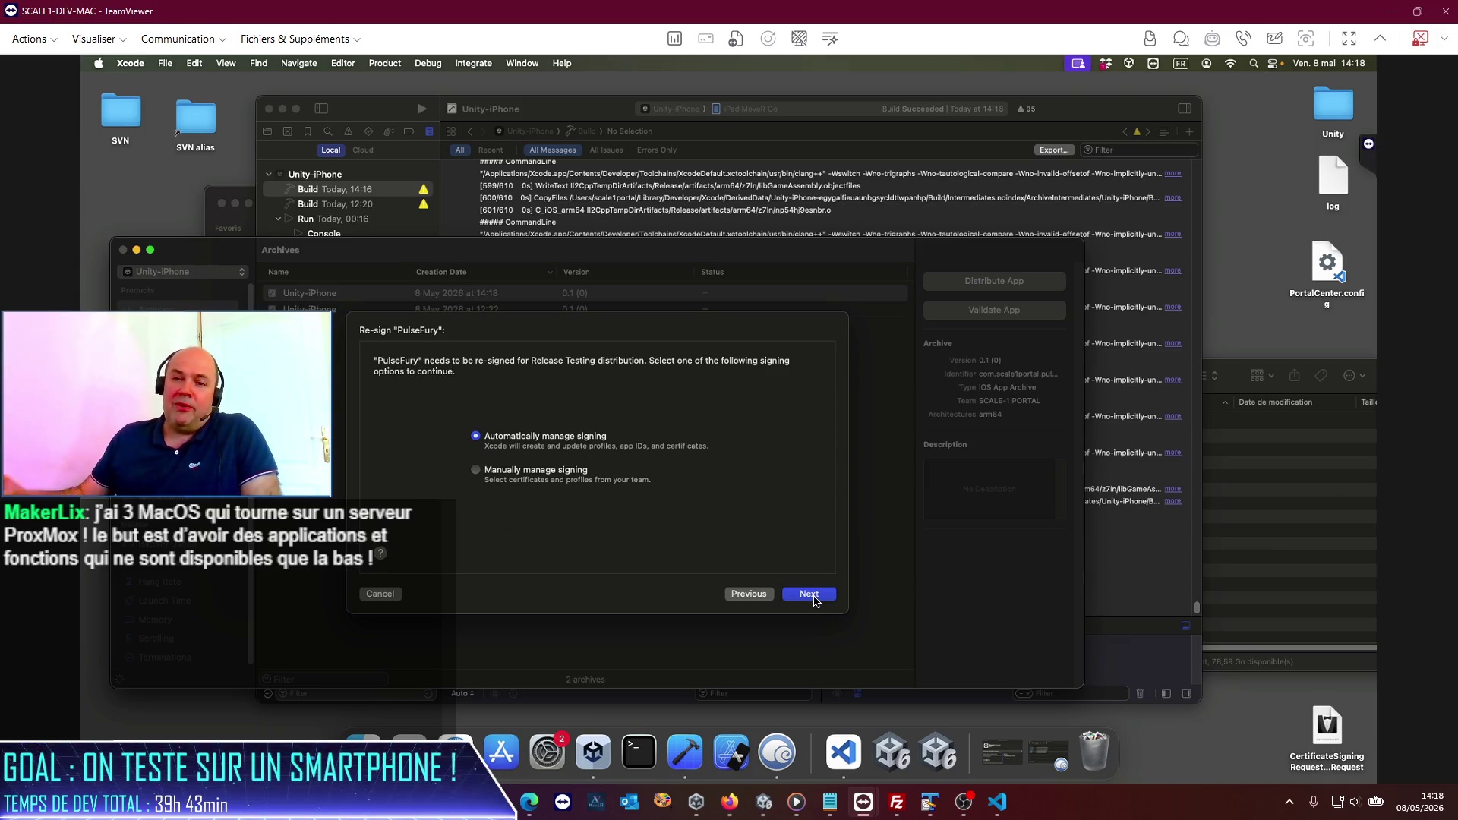
Step: Export PulseFury.ipa with automatic signing into the PulseWeb folder and open TeamViewer file transfer
{"action": "left_click", "coordinate": [814, 598]}
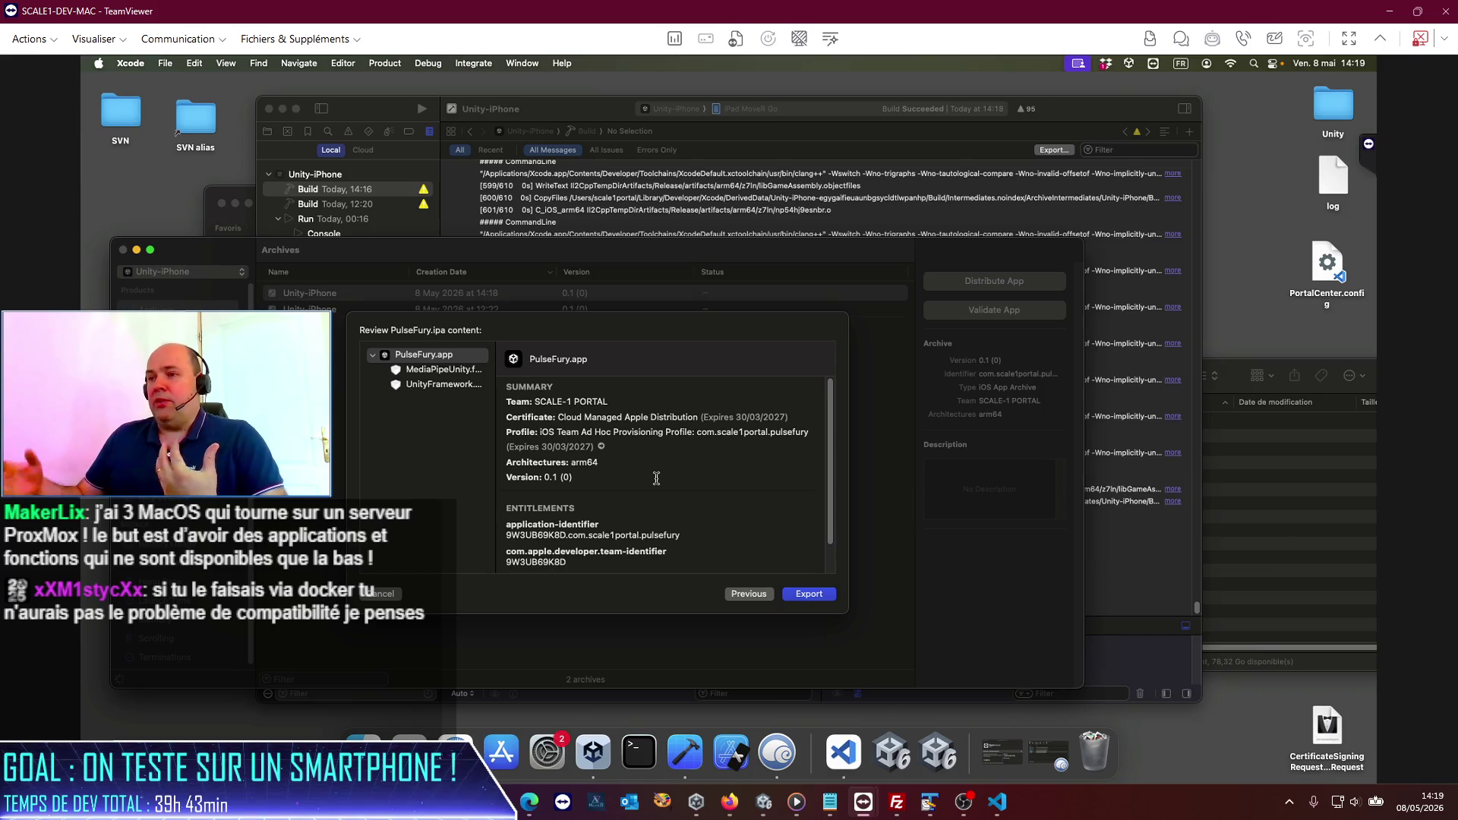
{"action": "left_click", "coordinate": [810, 596]}
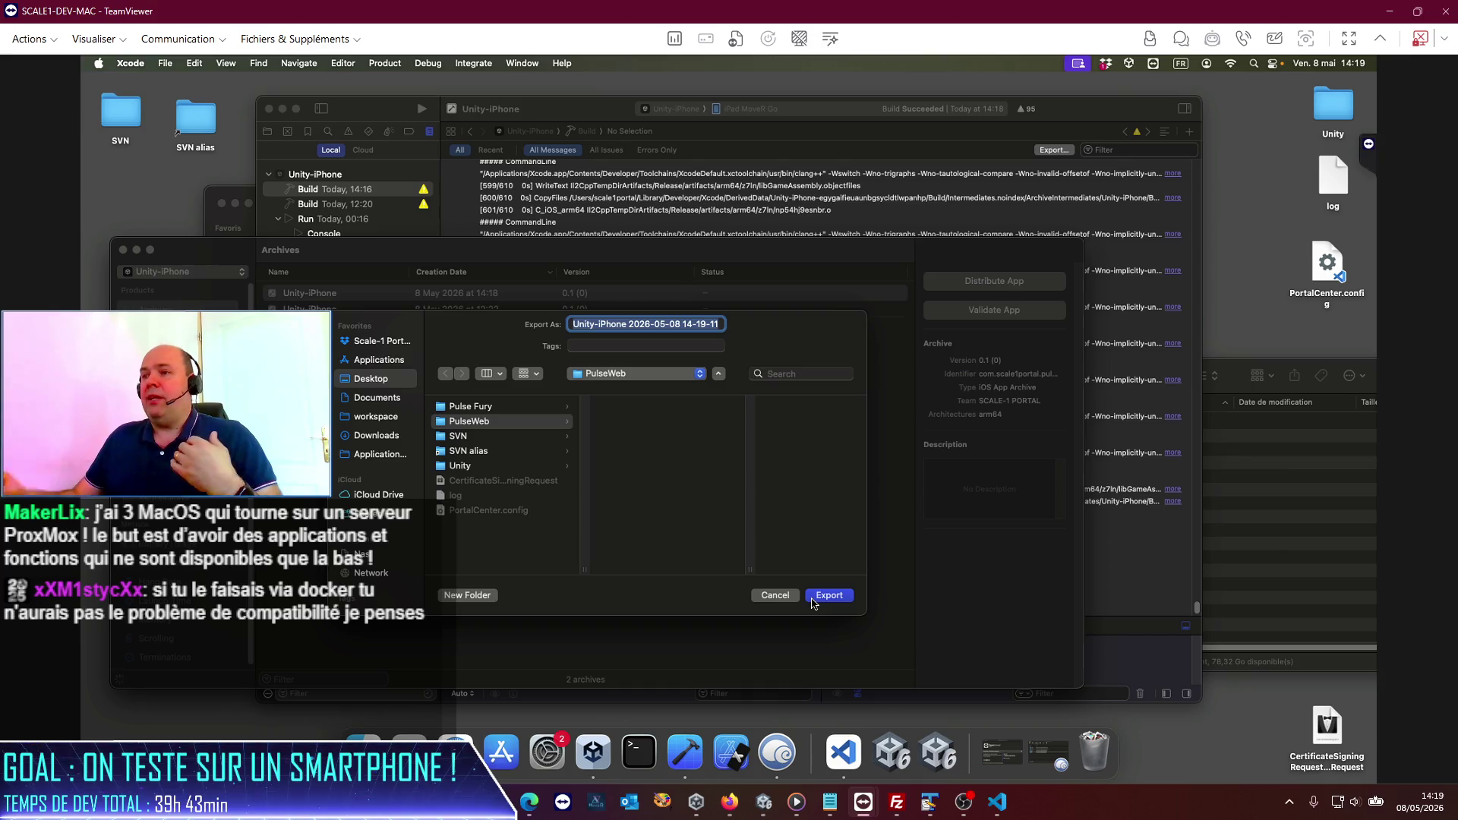
{"action": "left_click", "coordinate": [813, 601]}
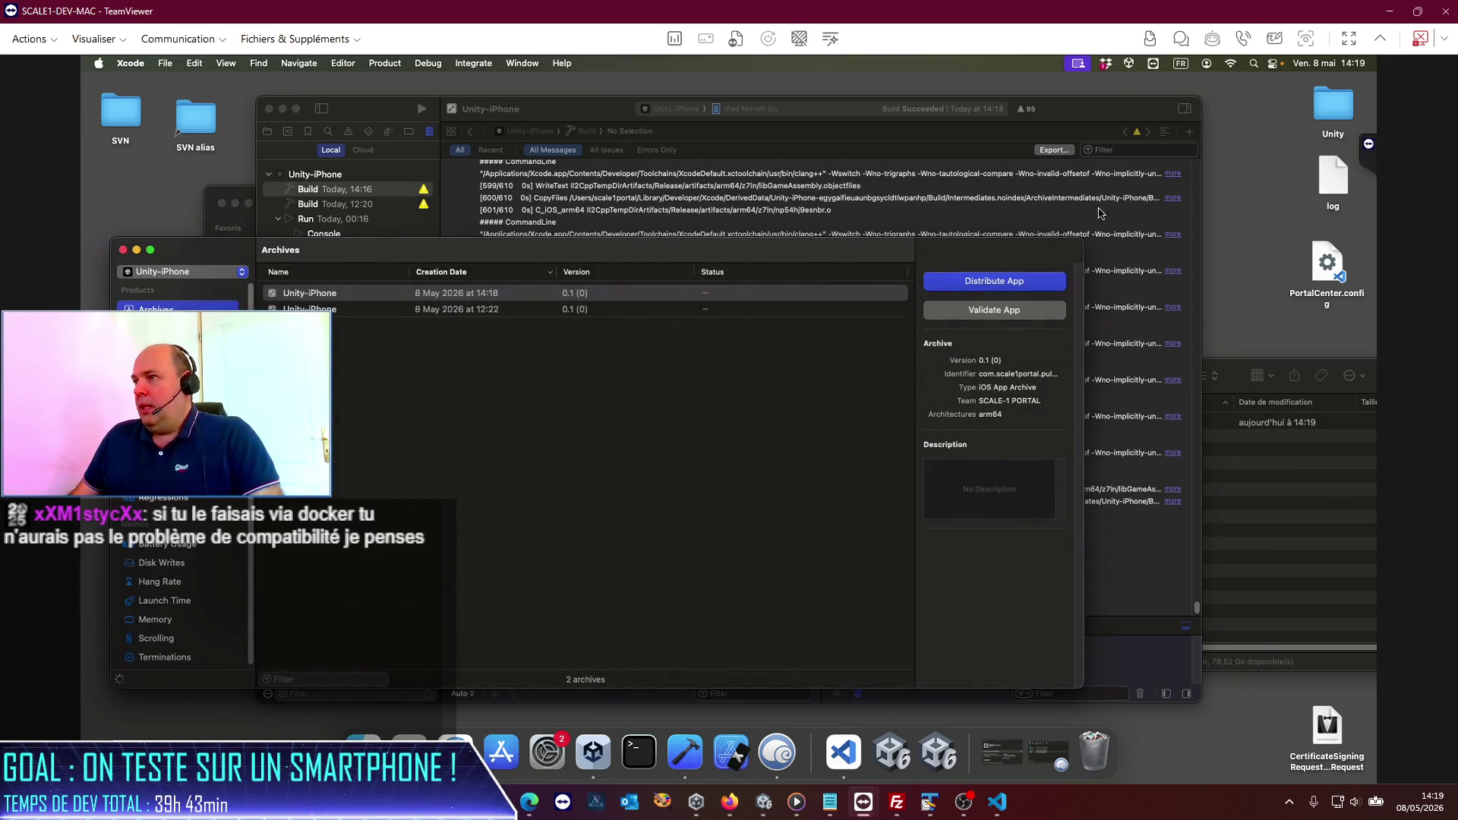
{"action": "left_click", "coordinate": [740, 43]}
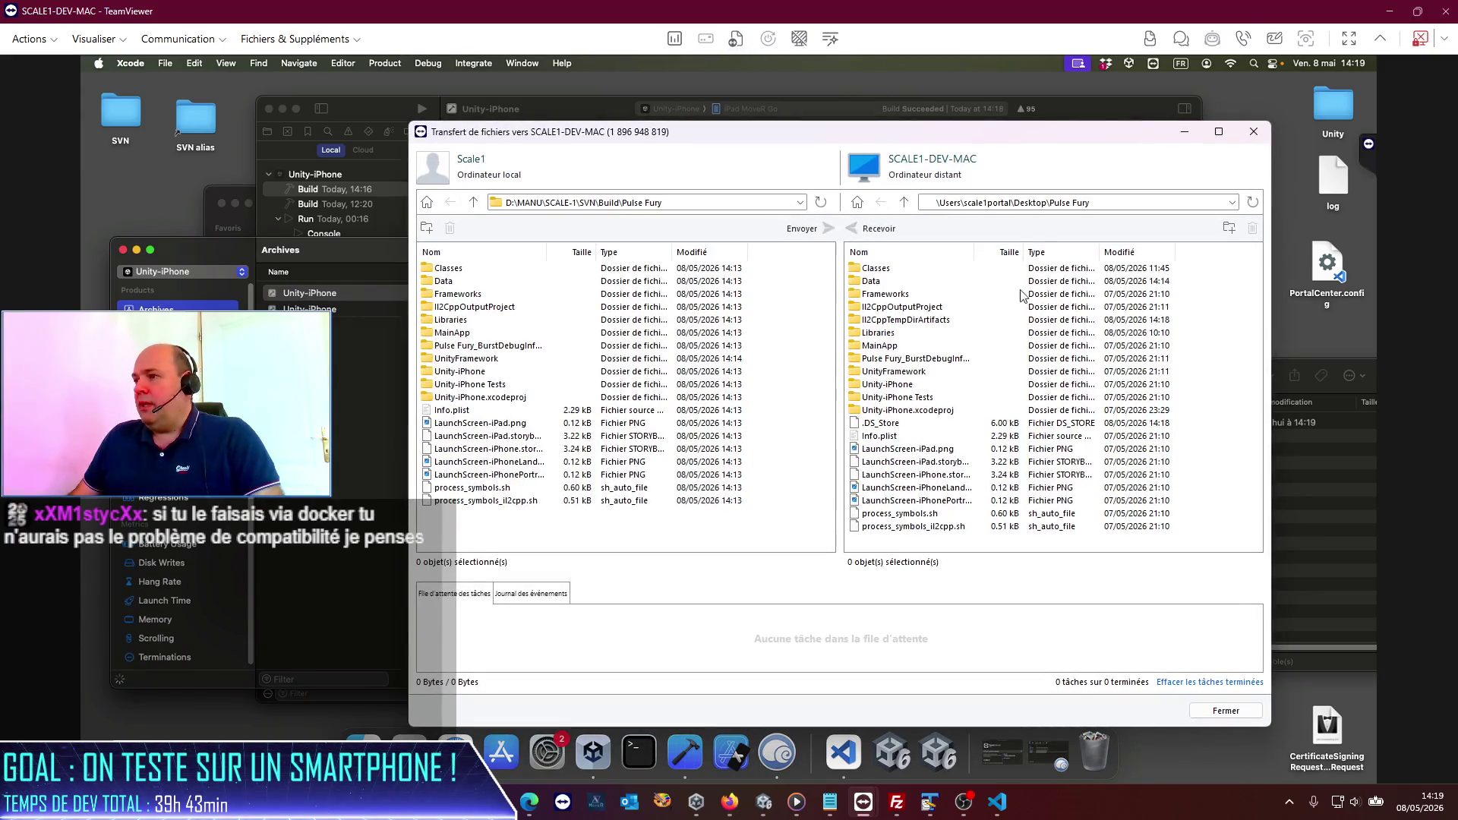
Step: Copy PulseFury.ipa from the Mac's PulseWeb Unity-iPhone folder into local Build\web, overwriting the old copy
{"action": "left_click", "coordinate": [904, 202]}
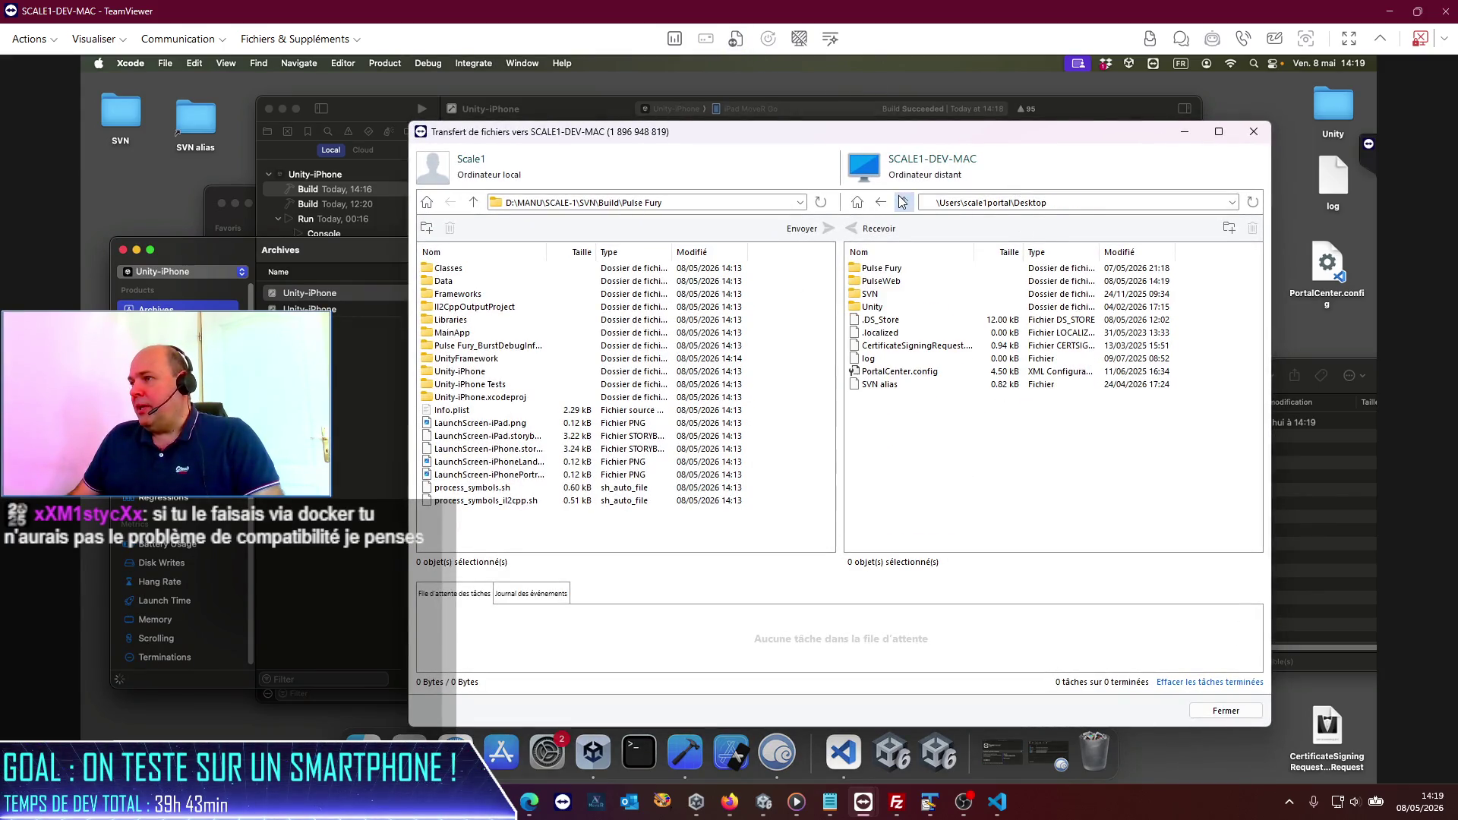
{"action": "double_click", "coordinate": [872, 282]}
{"action": "left_click", "coordinate": [474, 202]}
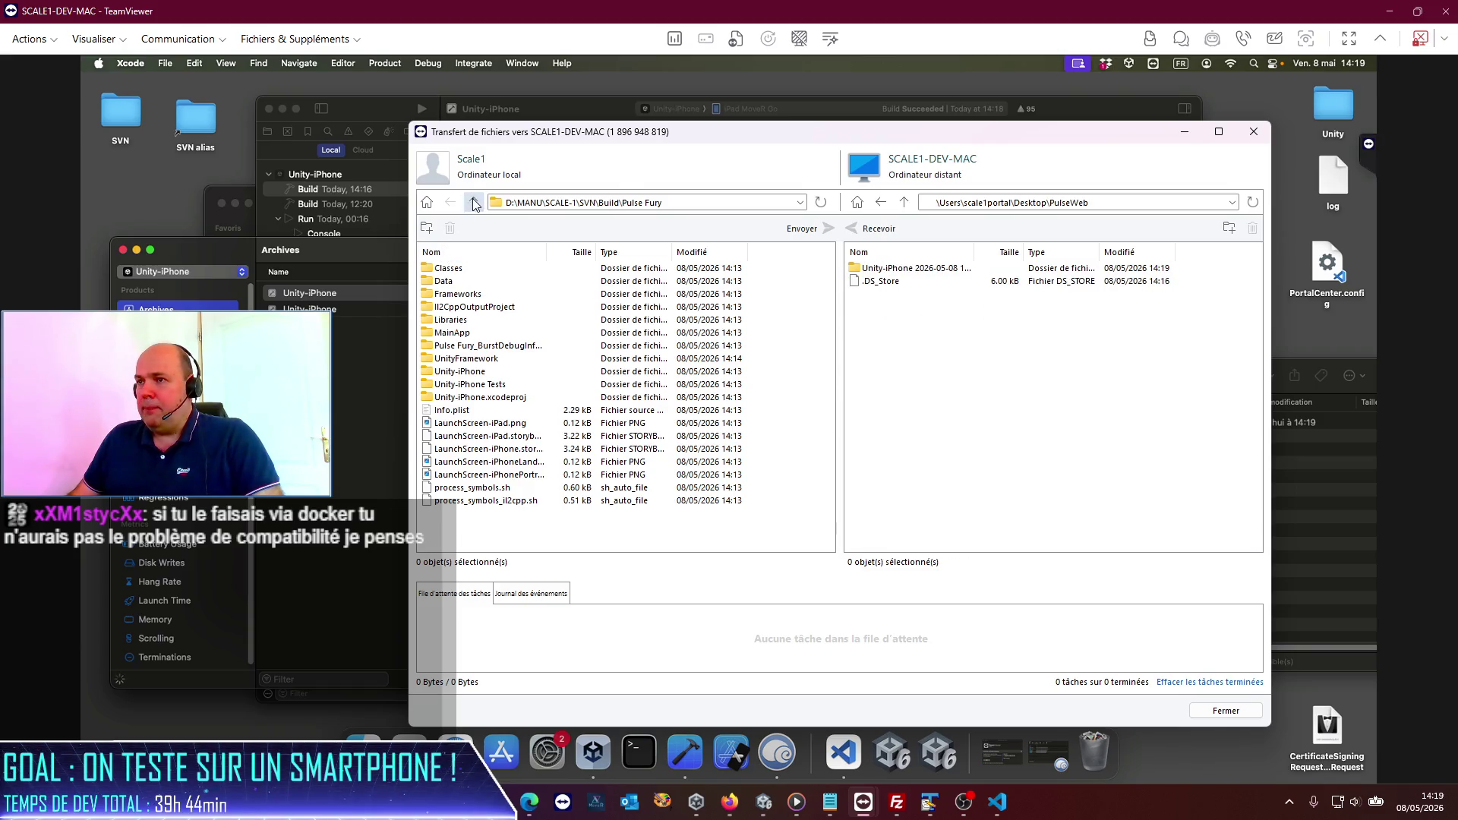
{"action": "double_click", "coordinate": [443, 282]}
{"action": "double_click", "coordinate": [881, 270]}
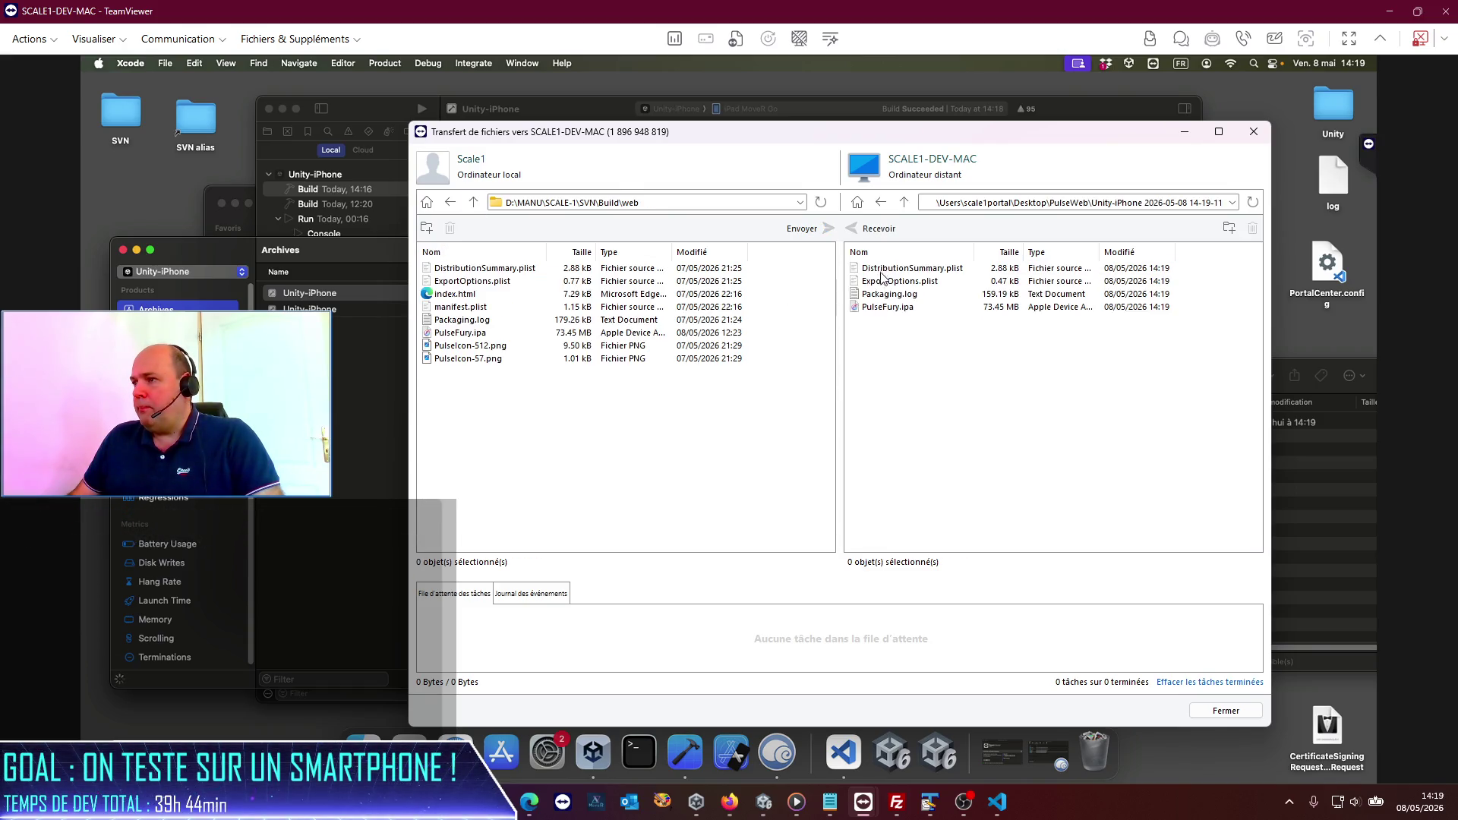
{"action": "mouse_move", "coordinate": [882, 304]}
{"action": "left_mouse_down"}
{"action": "mouse_move", "coordinate": [696, 341]}
{"action": "mouse_move", "coordinate": [541, 420]}
{"action": "left_mouse_up"}
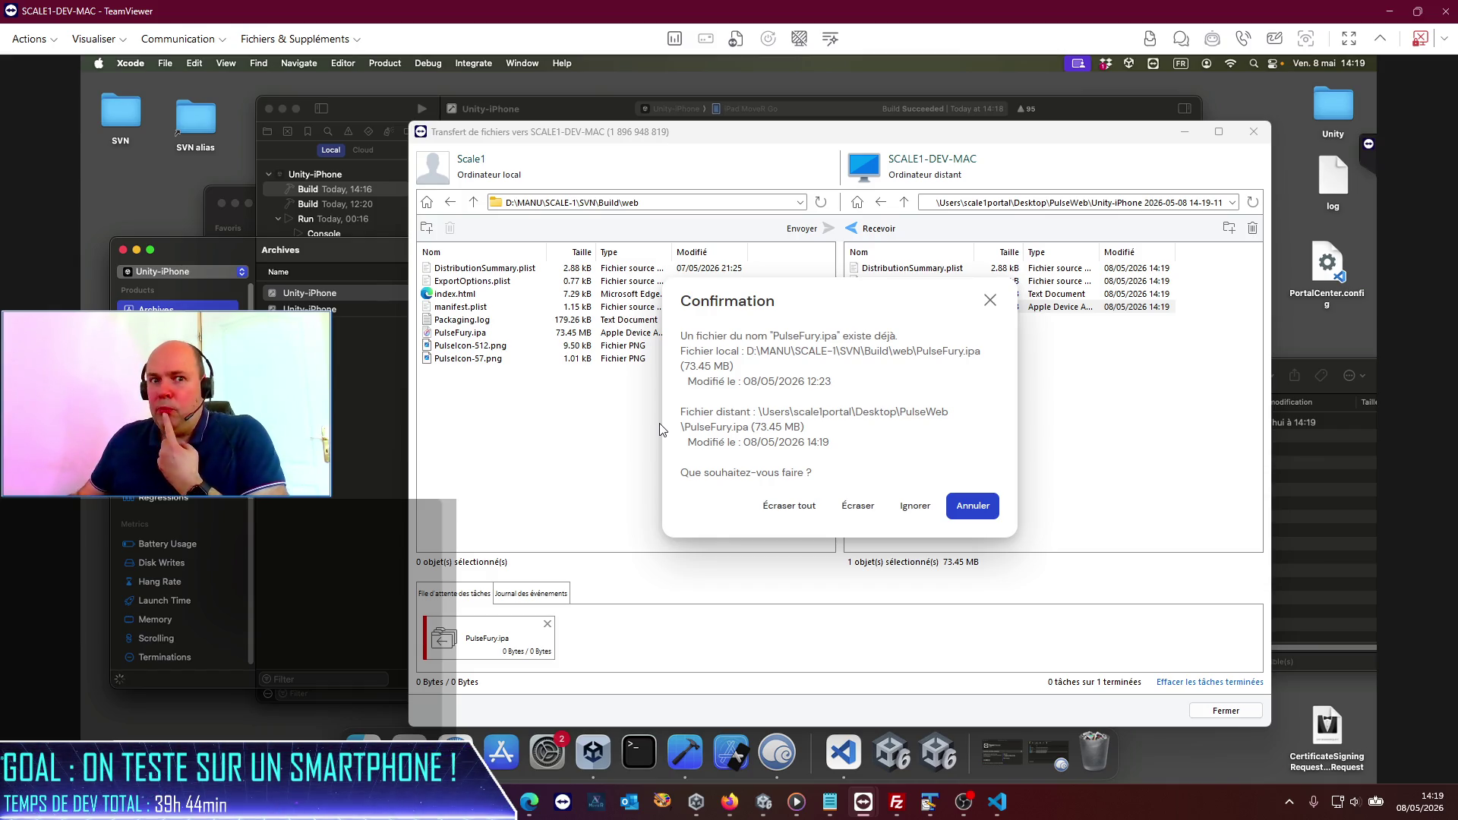
{"action": "left_click", "coordinate": [799, 507]}
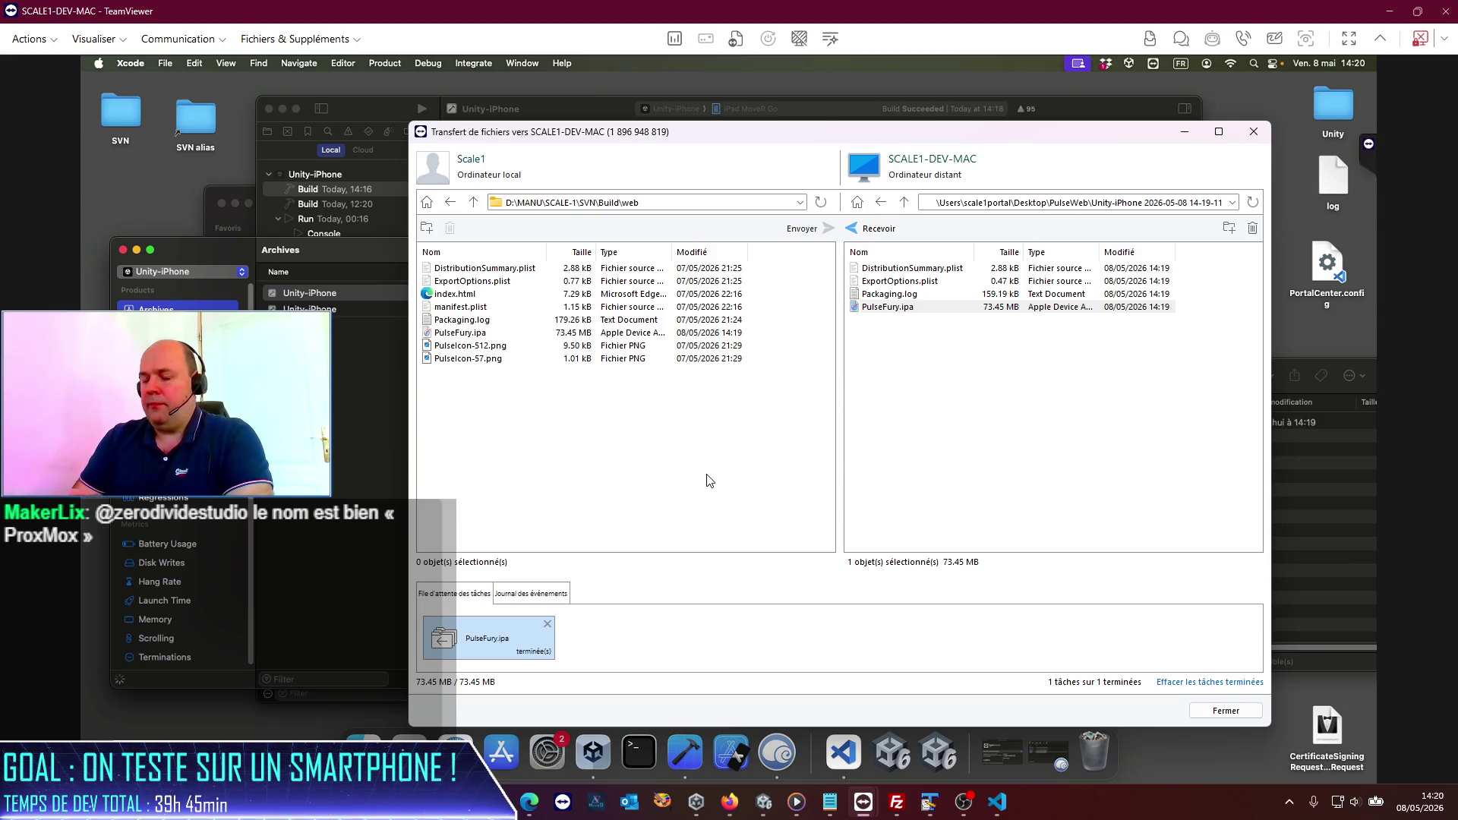
Step: Minimize the remote Mac session once the PulseFury.ipa transfer completes
{"action": "left_click", "coordinate": [1390, 12]}
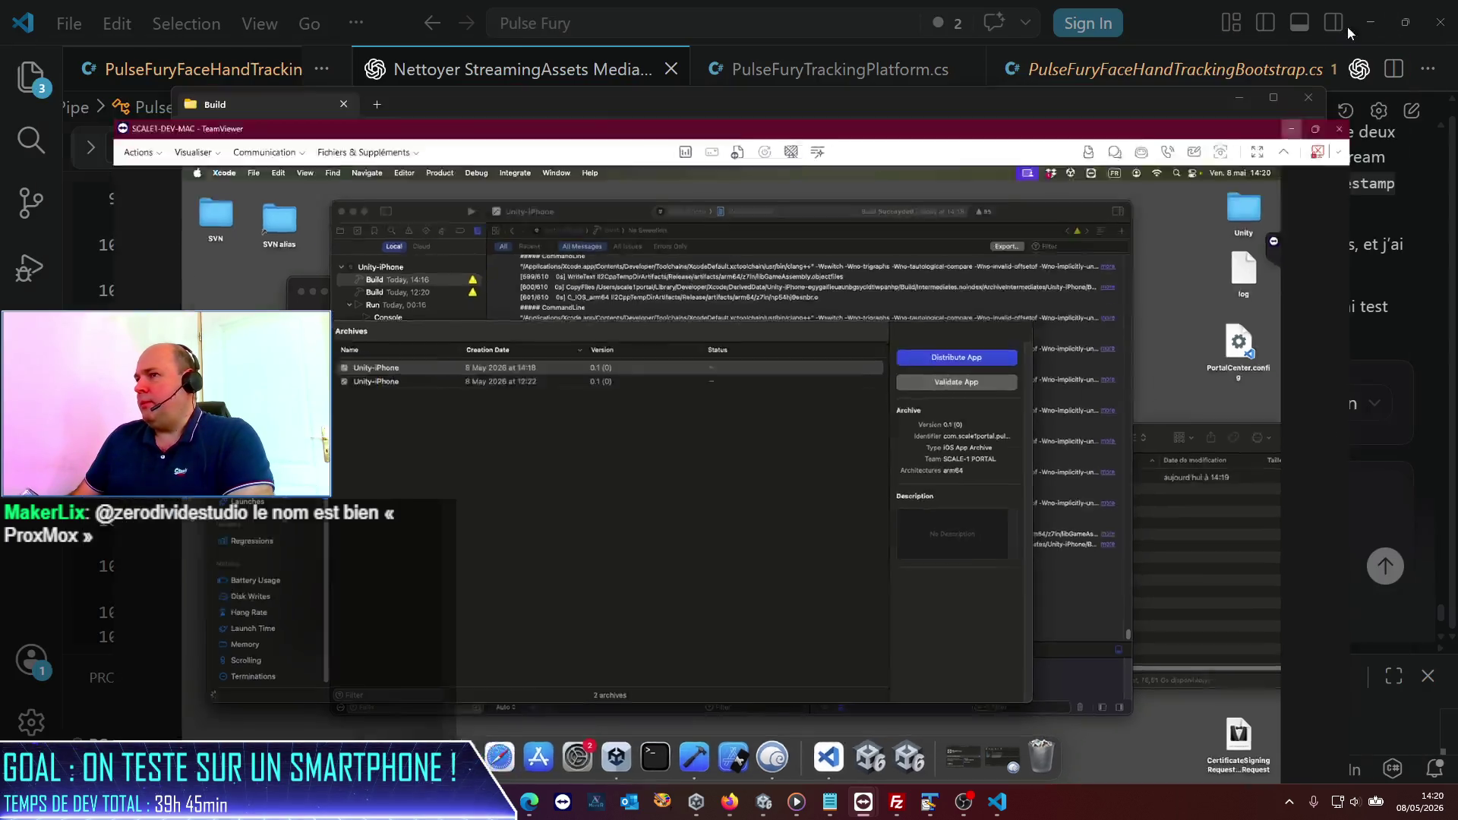
Step: Upload PulseFury.ipa to the server's /voxel/pulse folder with FileZilla, then return to Visual Studio Code
{"action": "left_click", "coordinate": [1261, 135]}
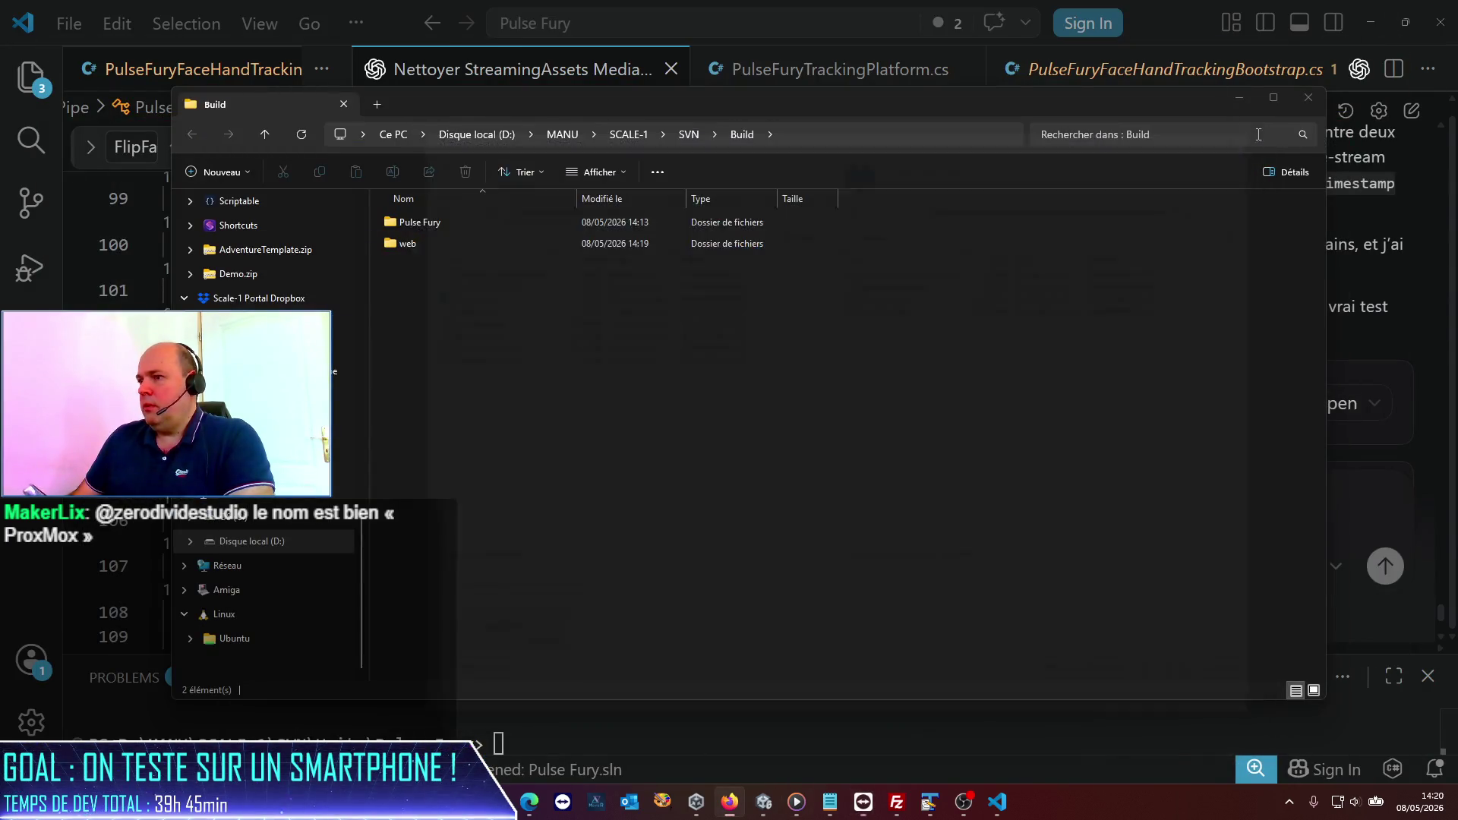
{"action": "left_click", "coordinate": [909, 813]}
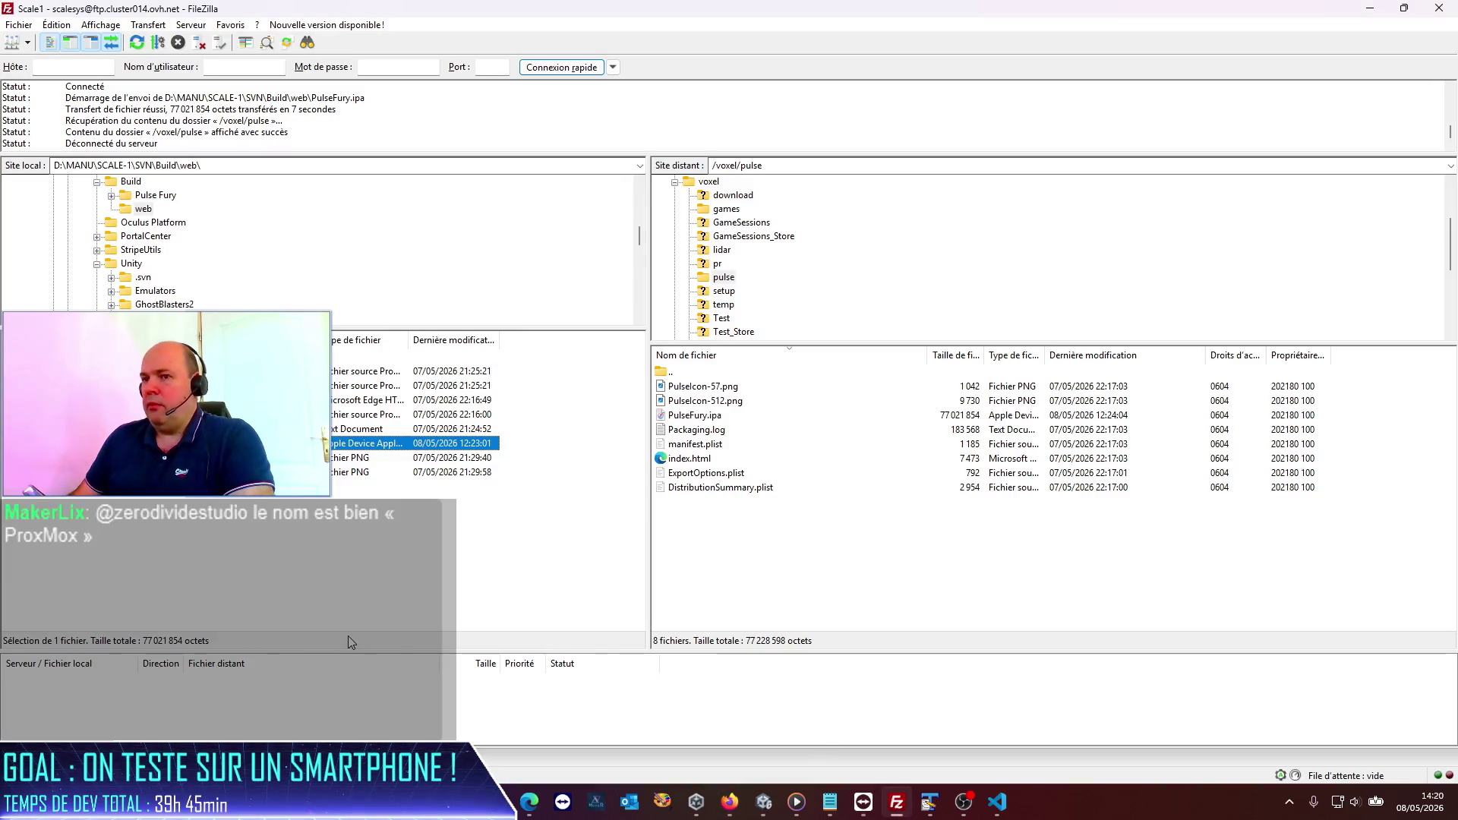
{"action": "left_click_drag", "start_coordinate": [250, 443], "coordinate": [951, 550]}
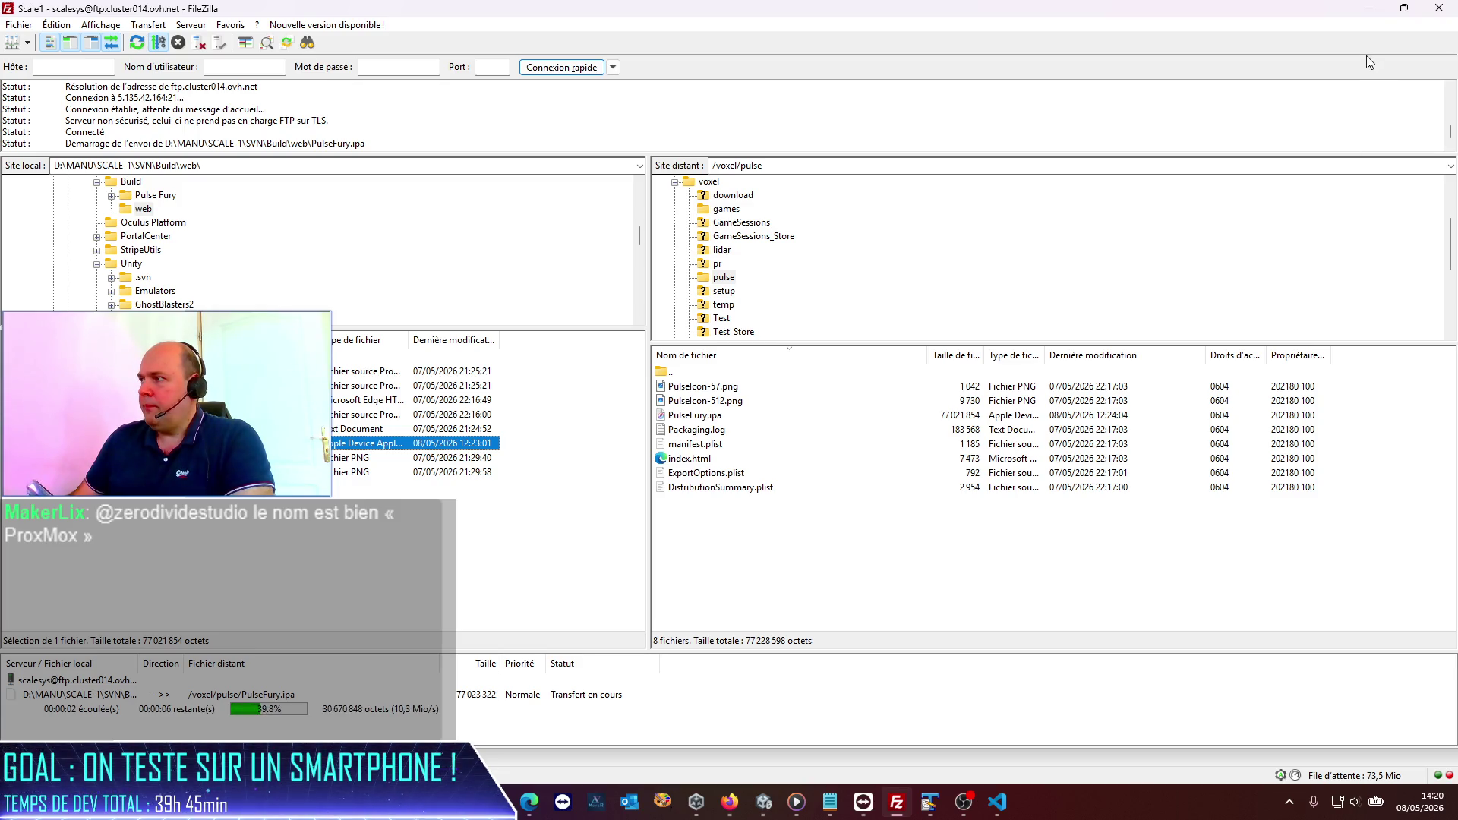
{"action": "left_click", "coordinate": [1371, 9]}
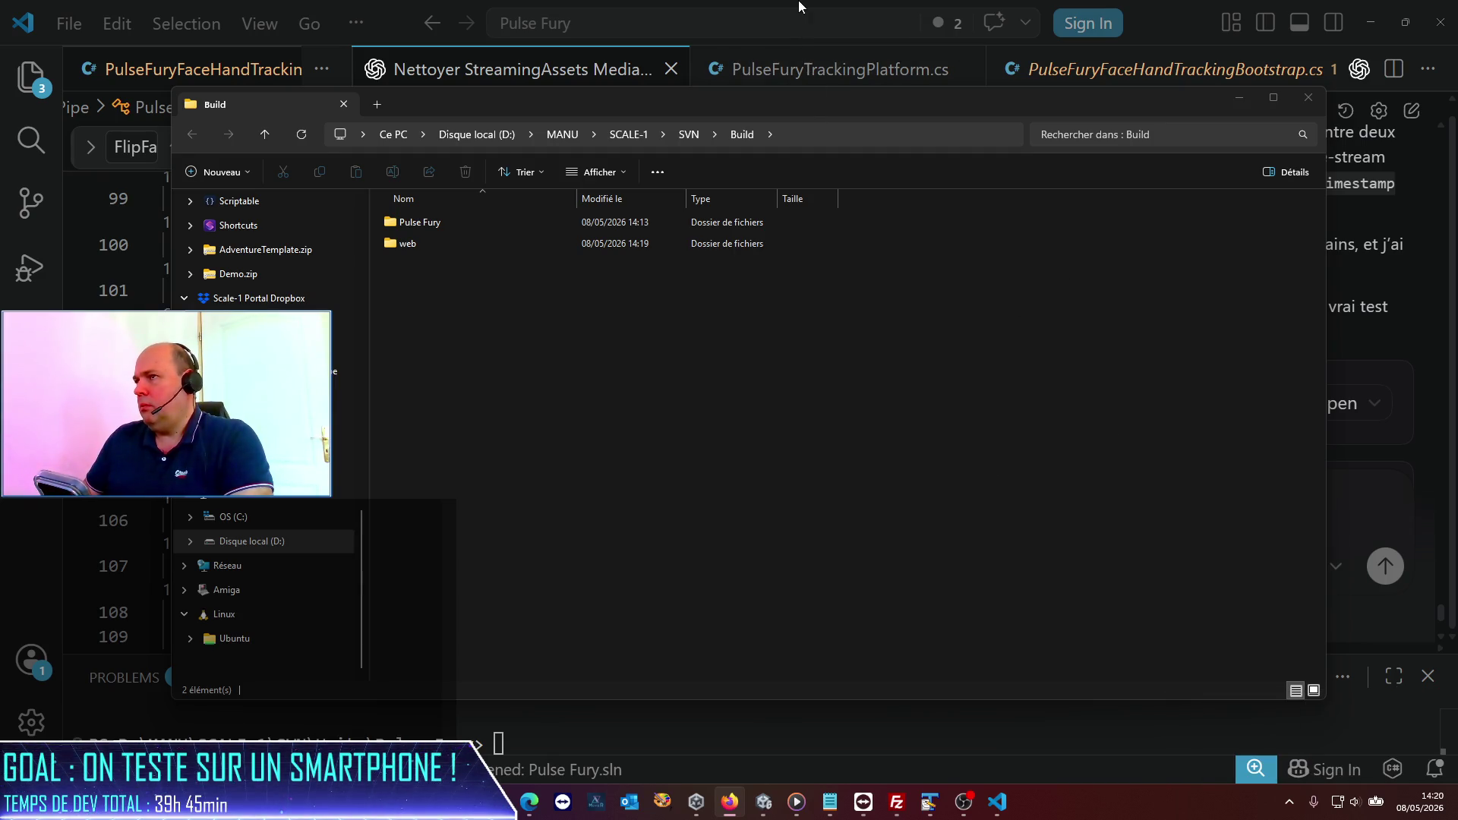
{"action": "left_click", "coordinate": [1167, 3]}
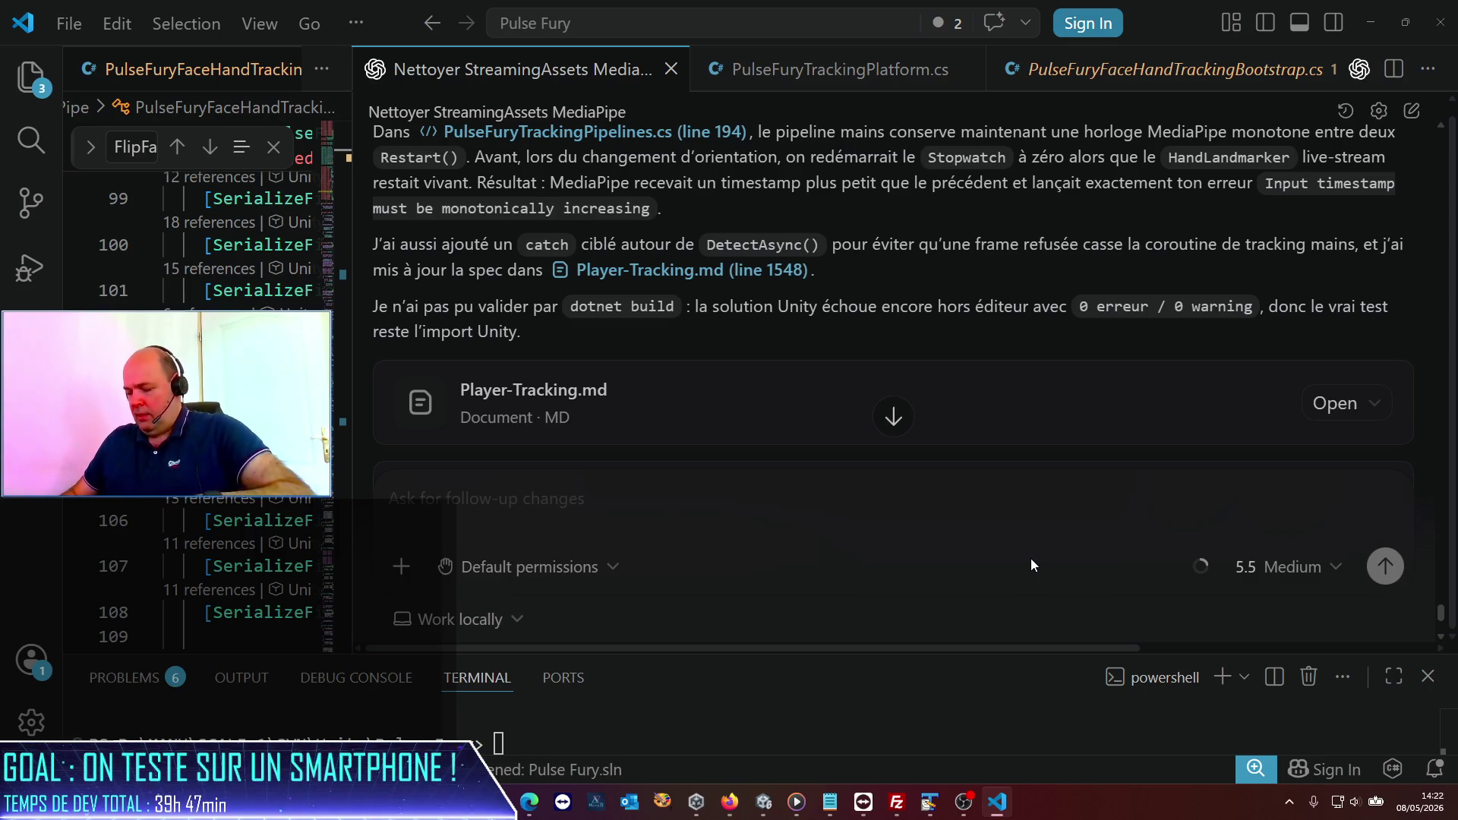
Step: Minimize Visual Studio Code, bring Unity forward, and close the Build Profiles window
{"action": "left_click", "coordinate": [1371, 22]}
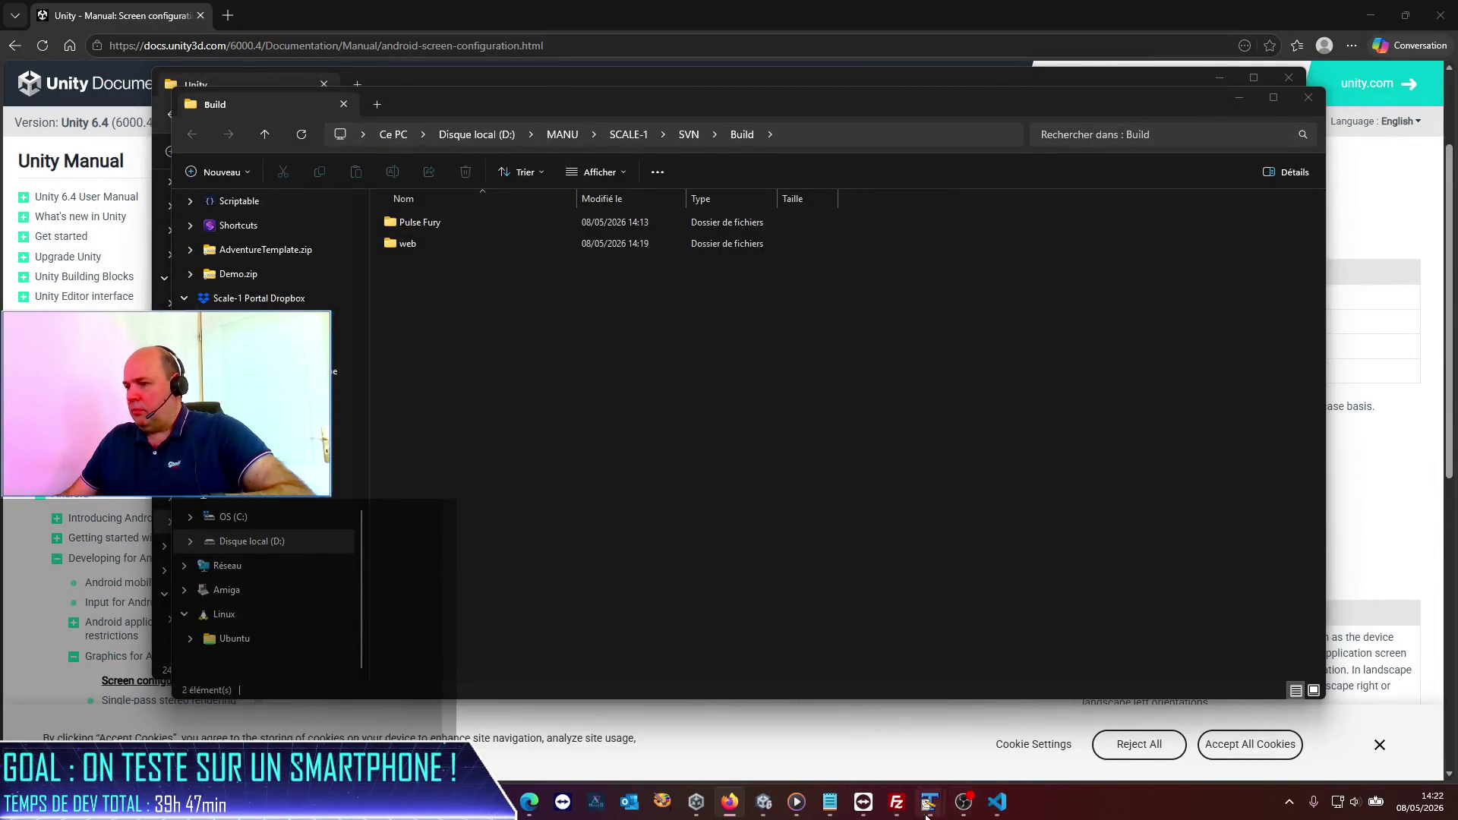
{"action": "left_click", "coordinate": [766, 803]}
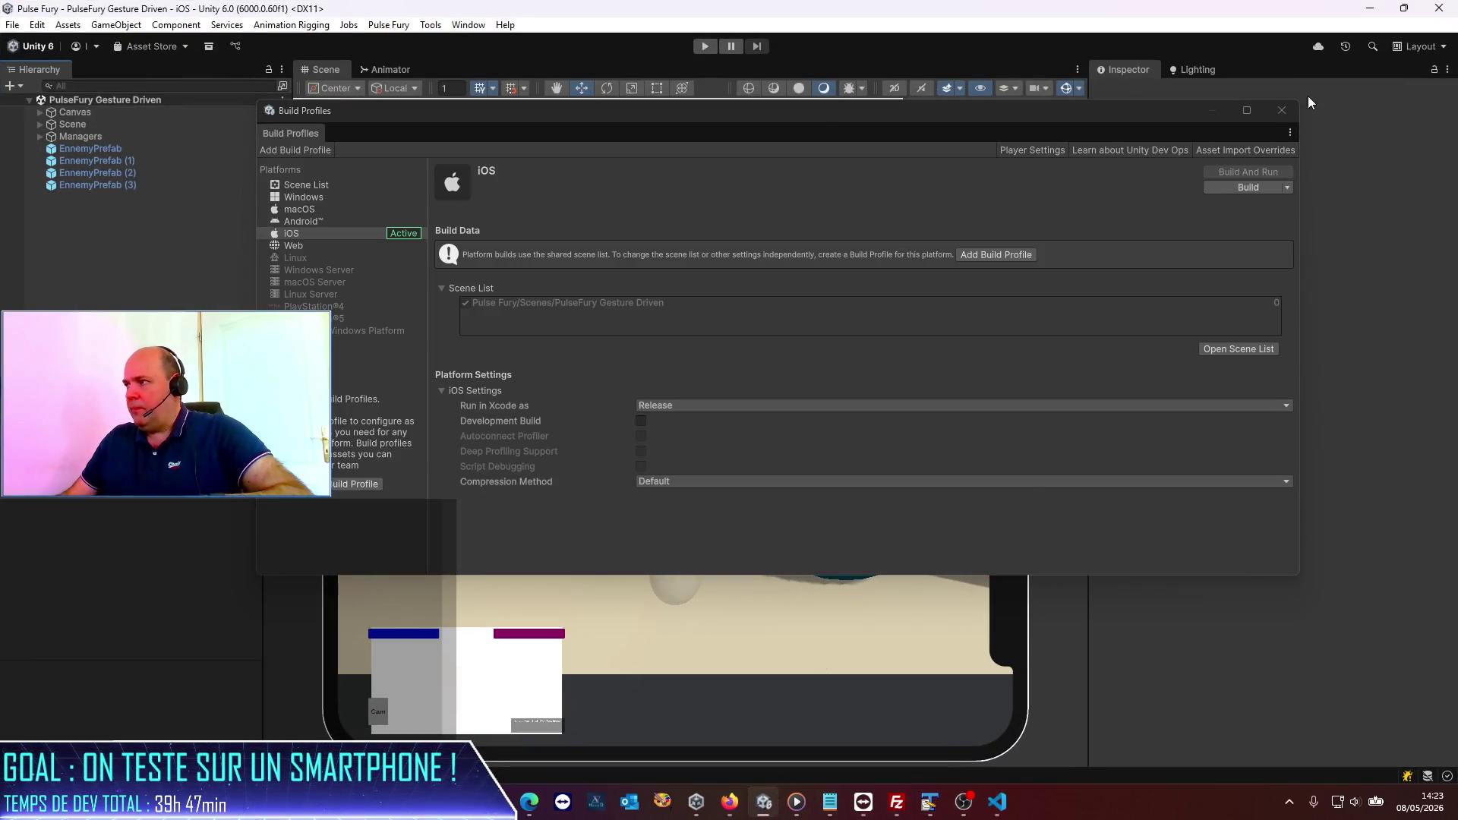
{"action": "left_click", "coordinate": [1284, 111]}
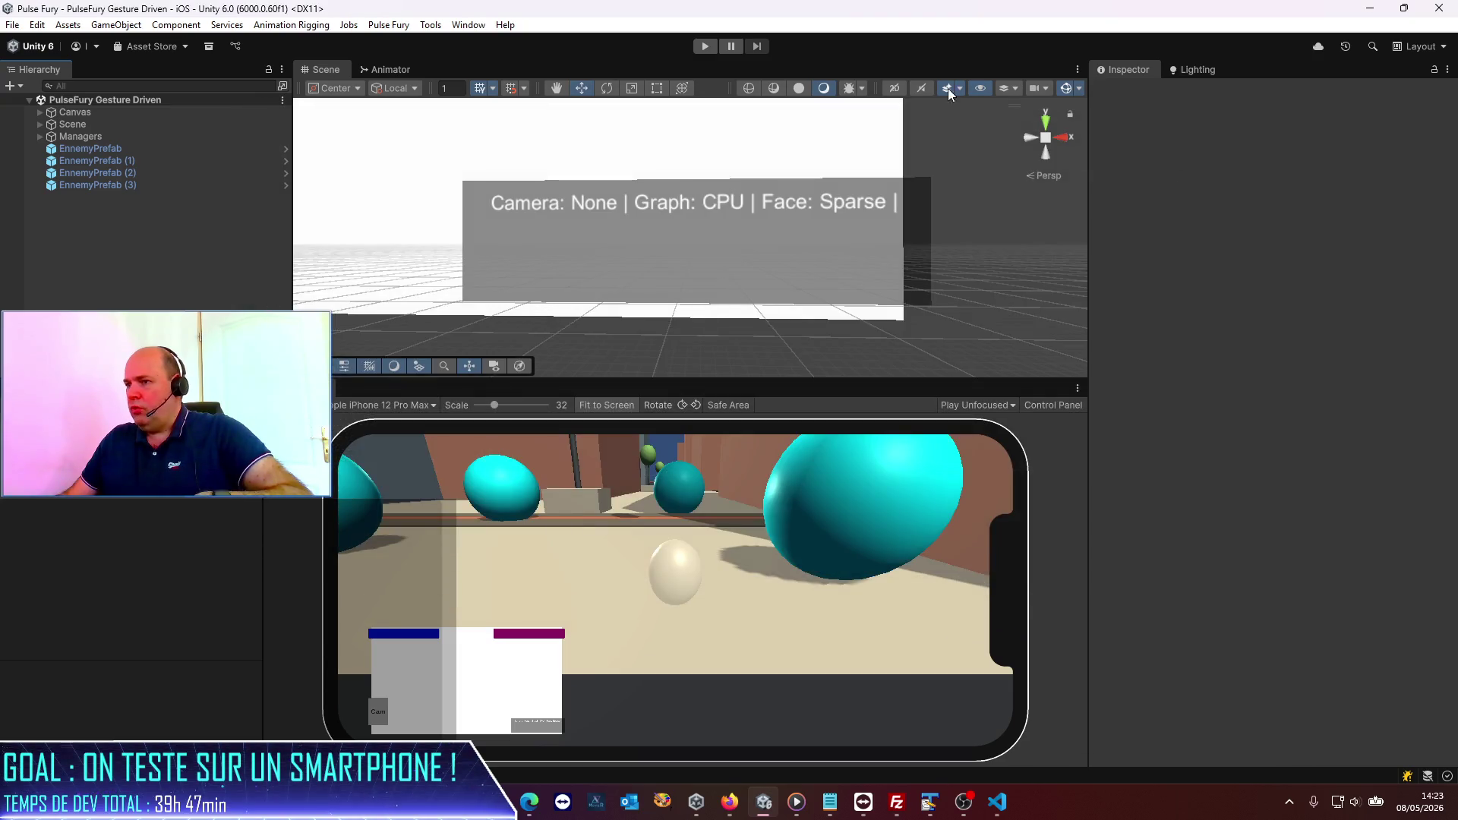
Step: Run the PulseFury Gesture Driven scene in Play mode with the front camera feed
{"action": "left_click", "coordinate": [707, 48]}
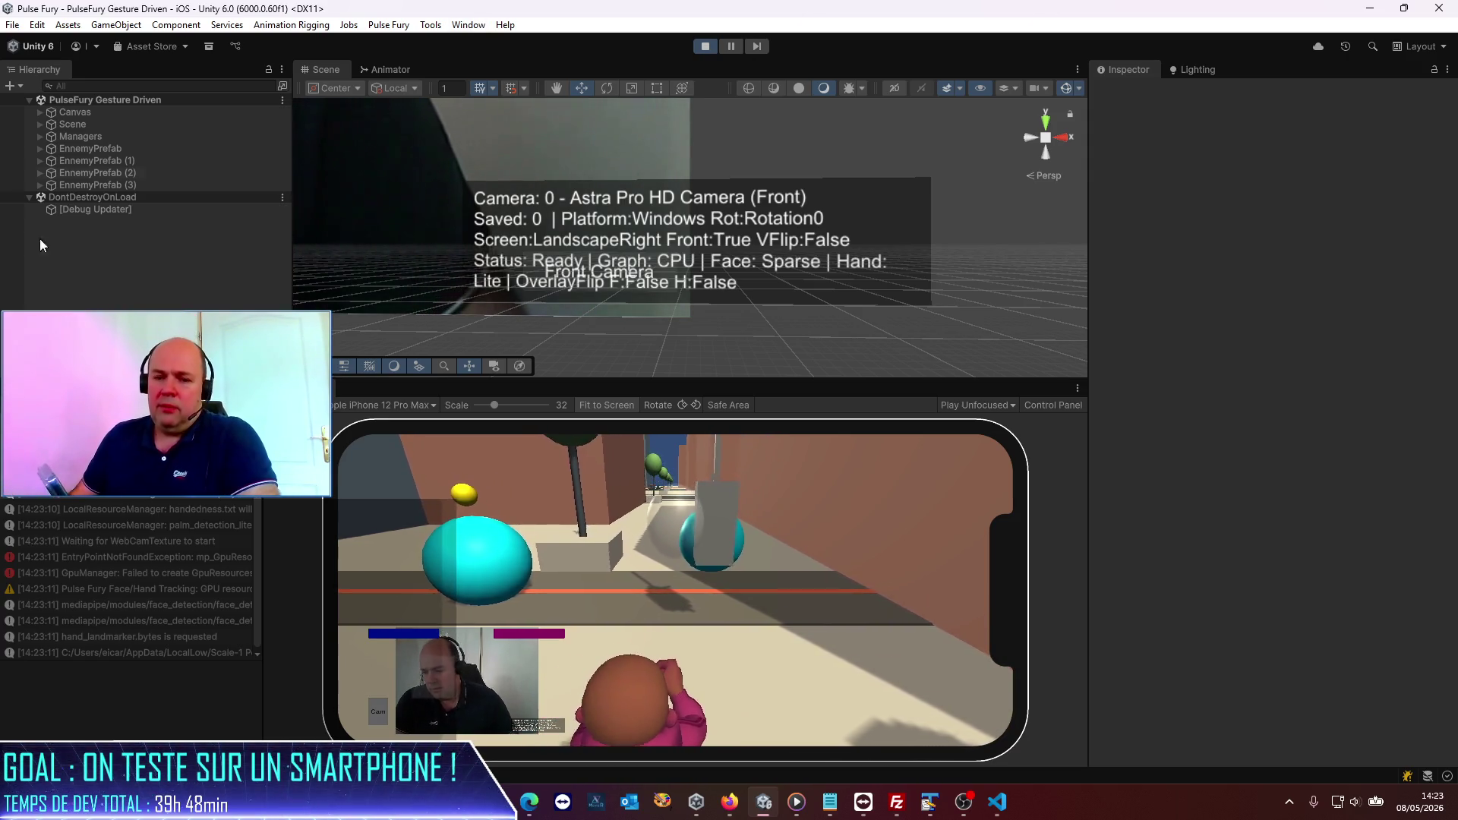
{"action": "key", "text": "alt+Tab"}
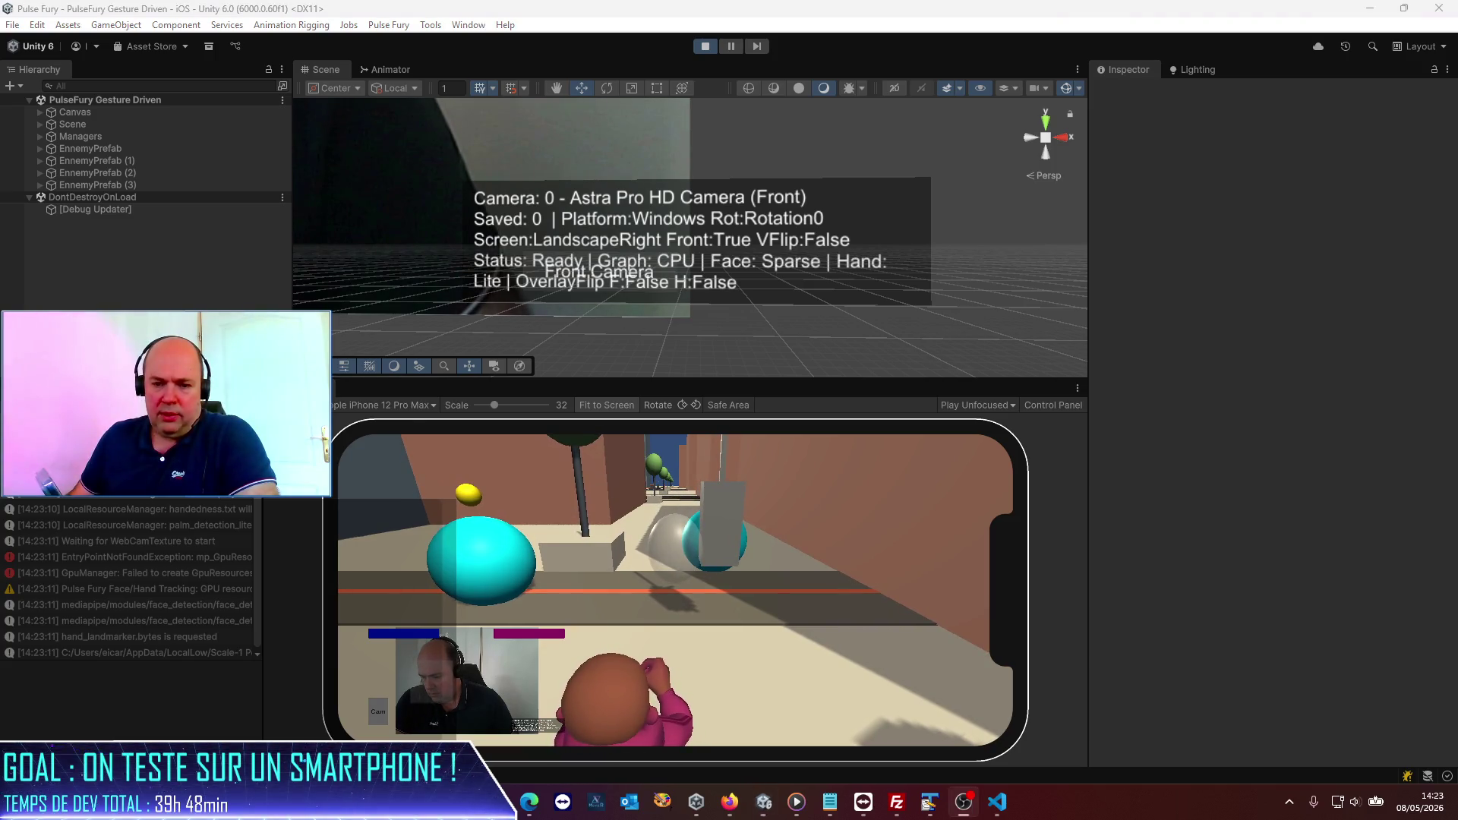
Step: Return to Unity and enlarge the Simulator and Console panels by dragging the splitter up
{"action": "key", "text": "alt+Tab"}
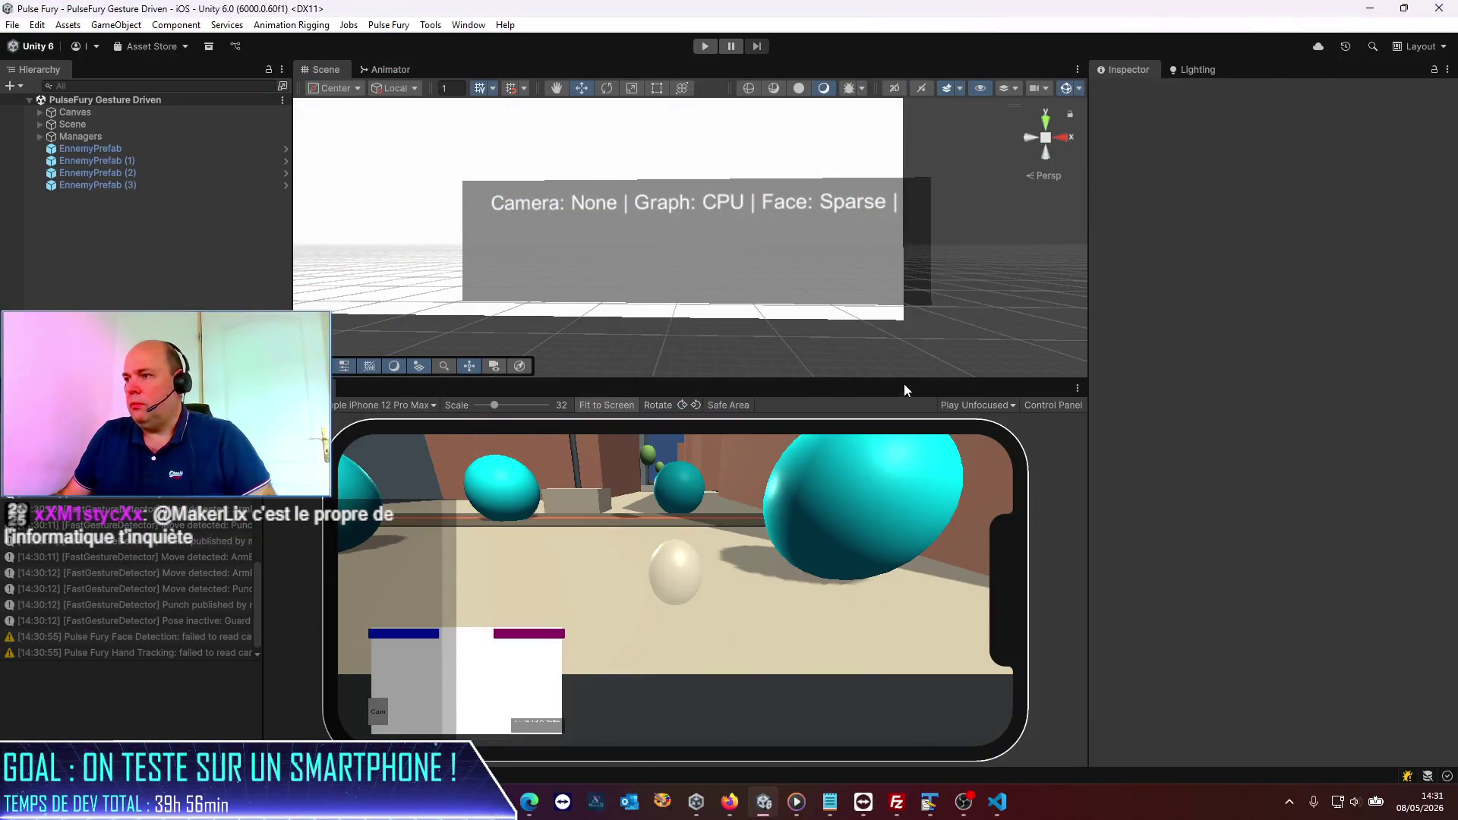
{"action": "mouse_move", "coordinate": [957, 379]}
{"action": "left_mouse_down"}
{"action": "mouse_move", "coordinate": [956, 118]}
{"action": "mouse_move", "coordinate": [1008, 145]}
{"action": "left_mouse_up"}
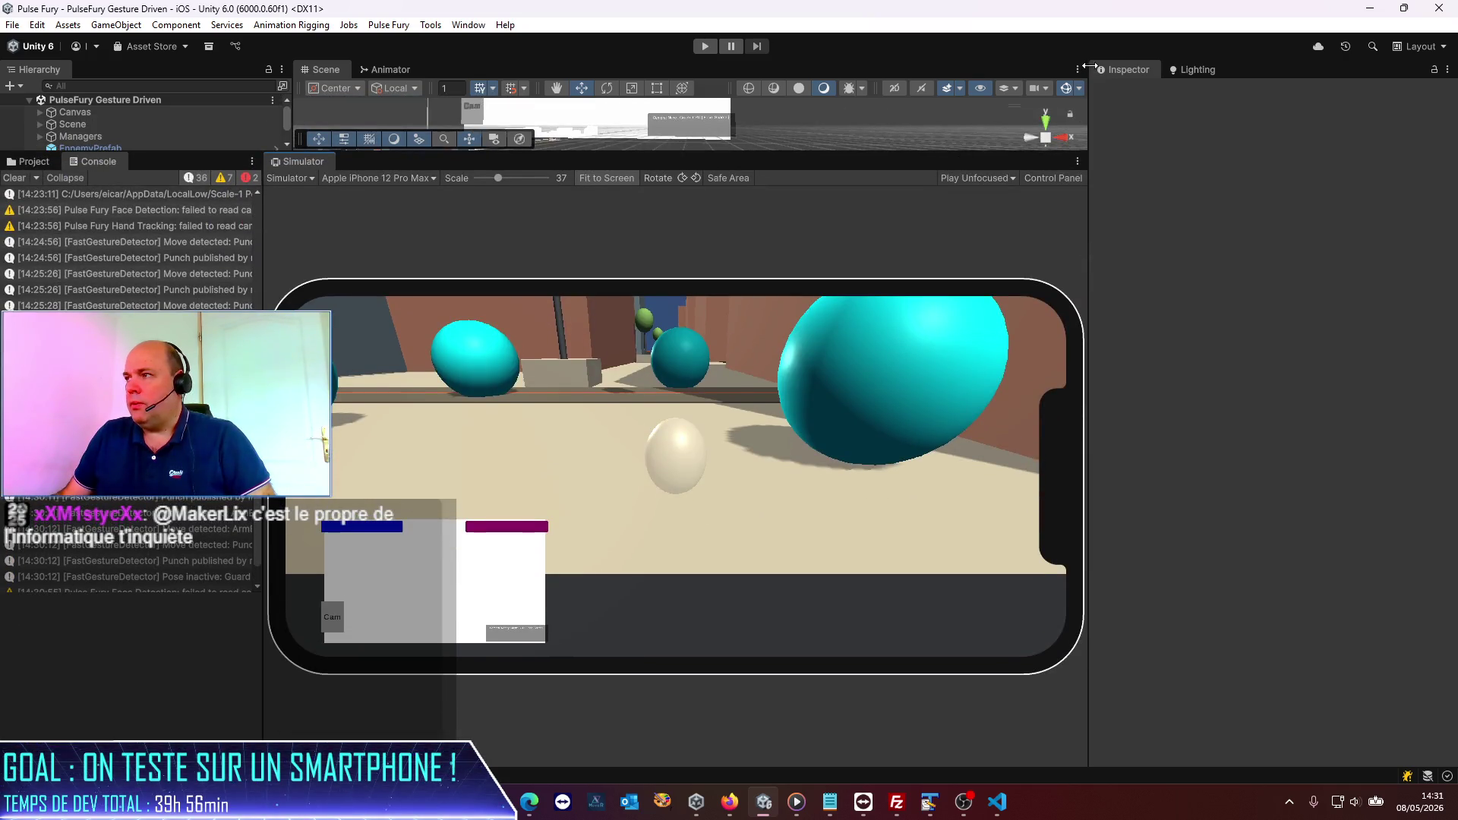
Step: Maximize the iPhone 12 Pro Max Simulator panel and start the game in Play mode
{"action": "left_click", "coordinate": [1078, 163]}
{"action": "left_click", "coordinate": [1117, 202]}
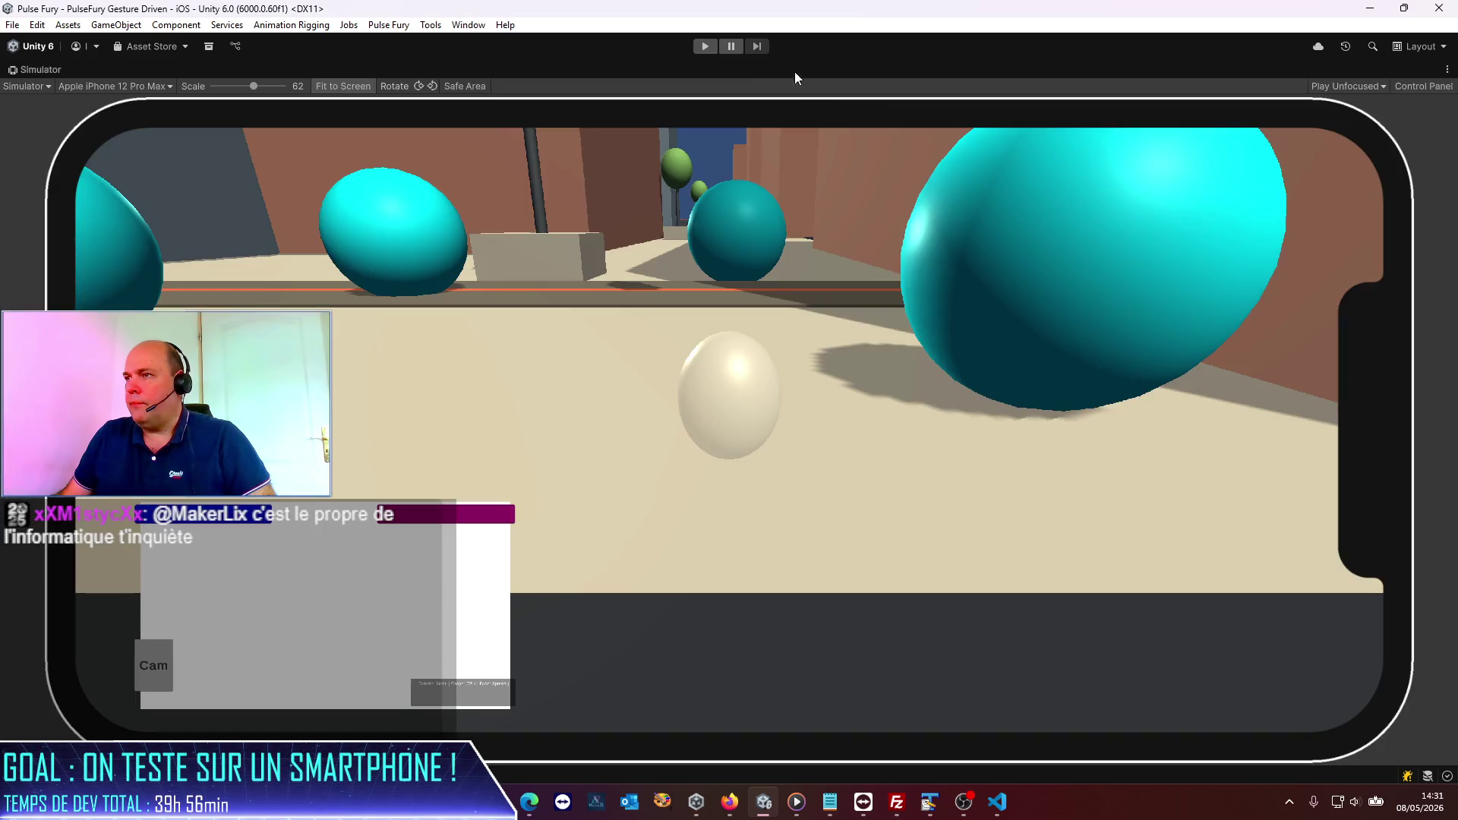
{"action": "left_click", "coordinate": [704, 47]}
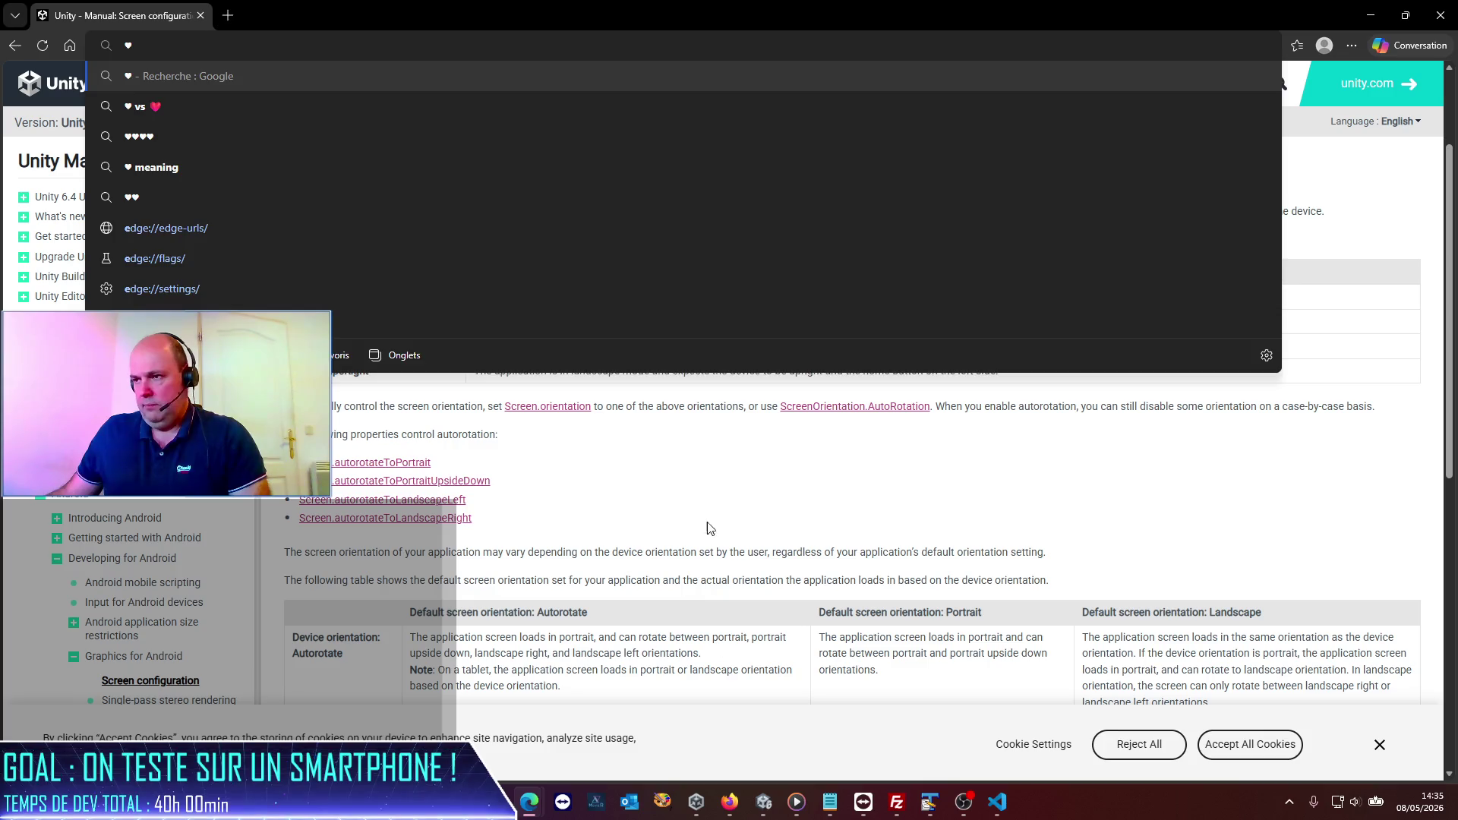
Step: Search the web in Edge for 'epic games store fees'
{"action": "left_click", "coordinate": [710, 528]}
{"action": "left_click", "coordinate": [172, 46]}
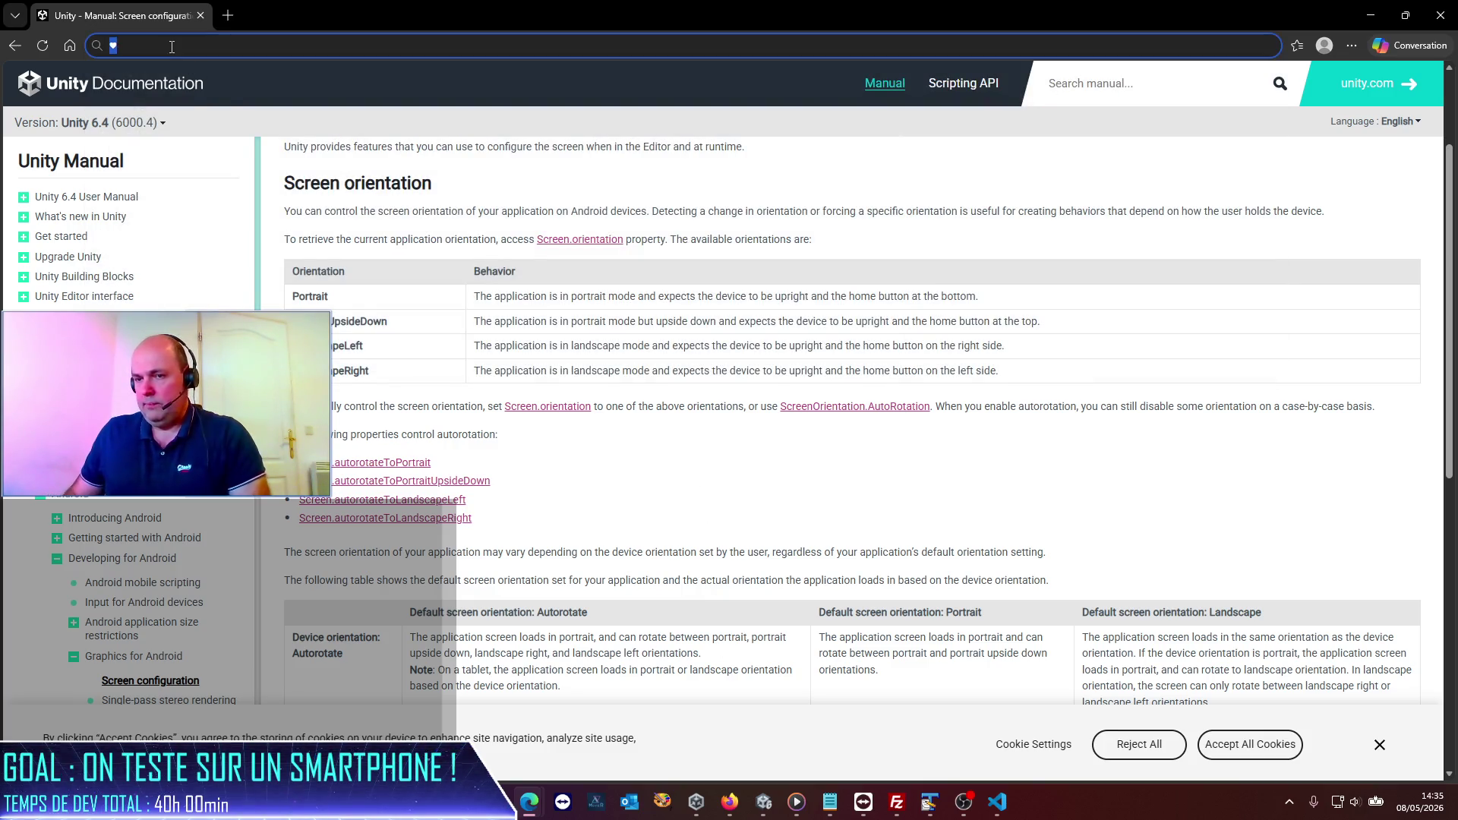
{"action": "type", "text": "epic games"}
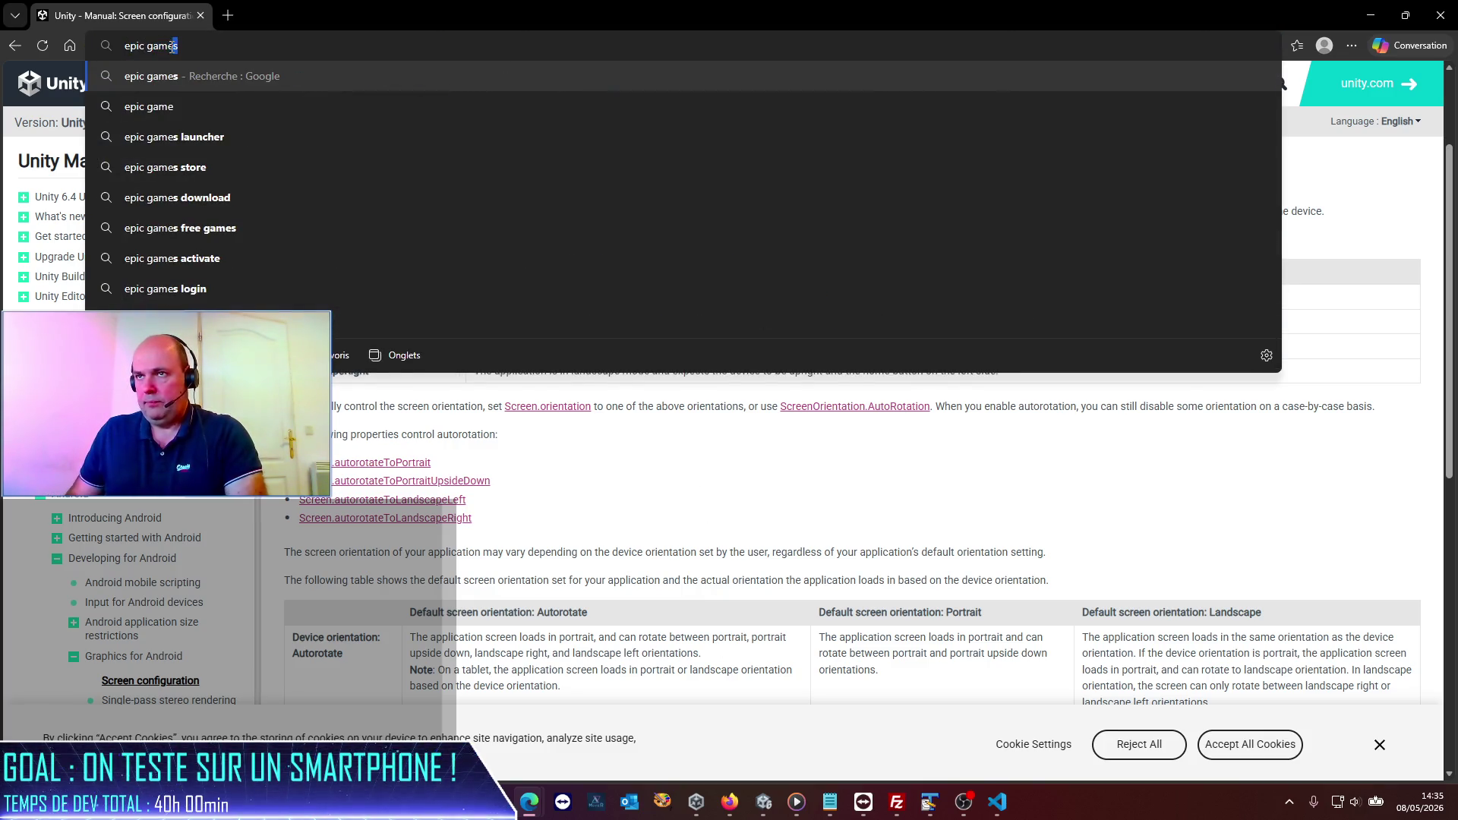
{"action": "type", "text": " store fees"}
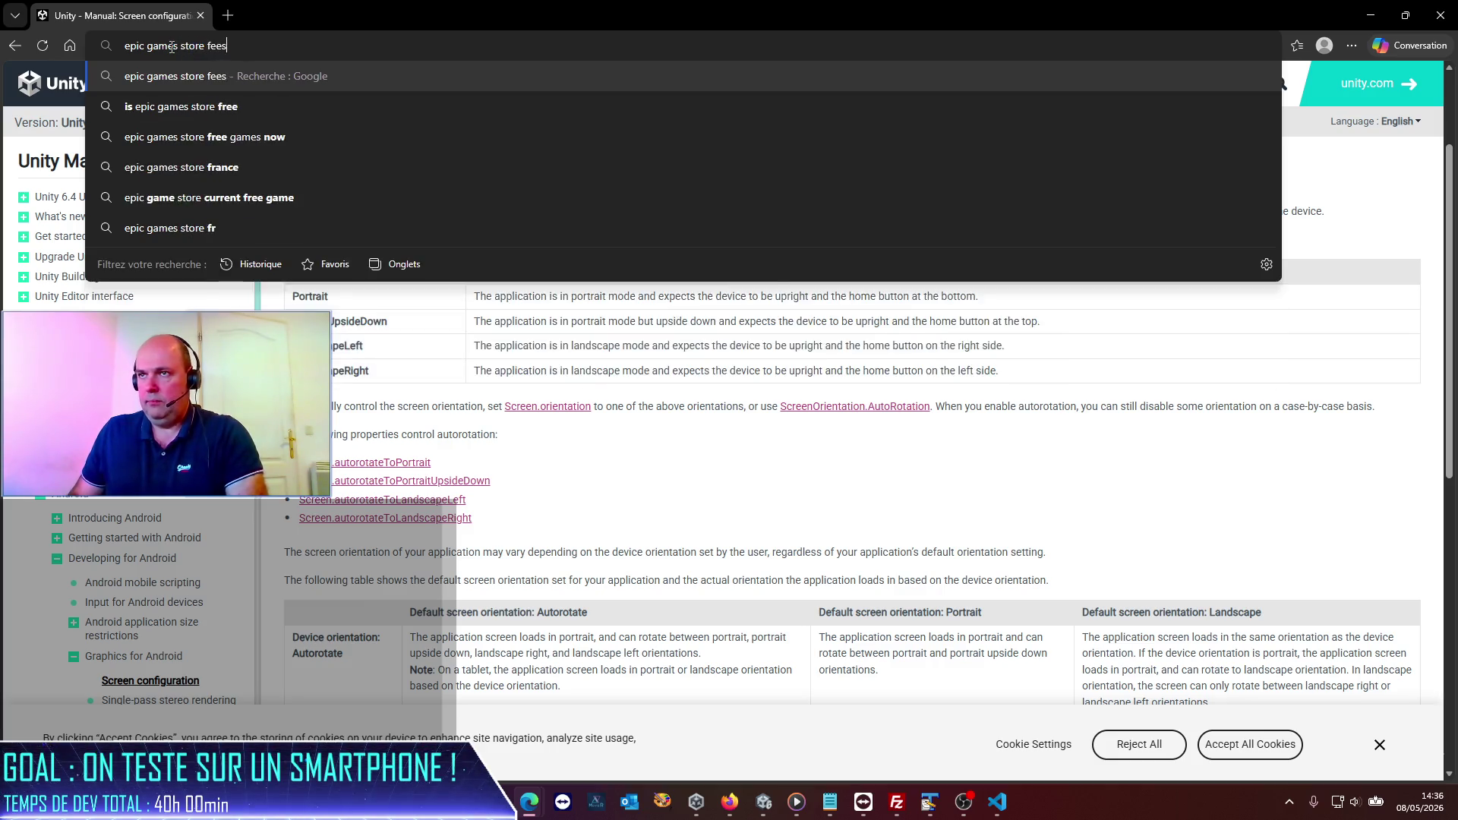
{"action": "key", "text": "Return"}
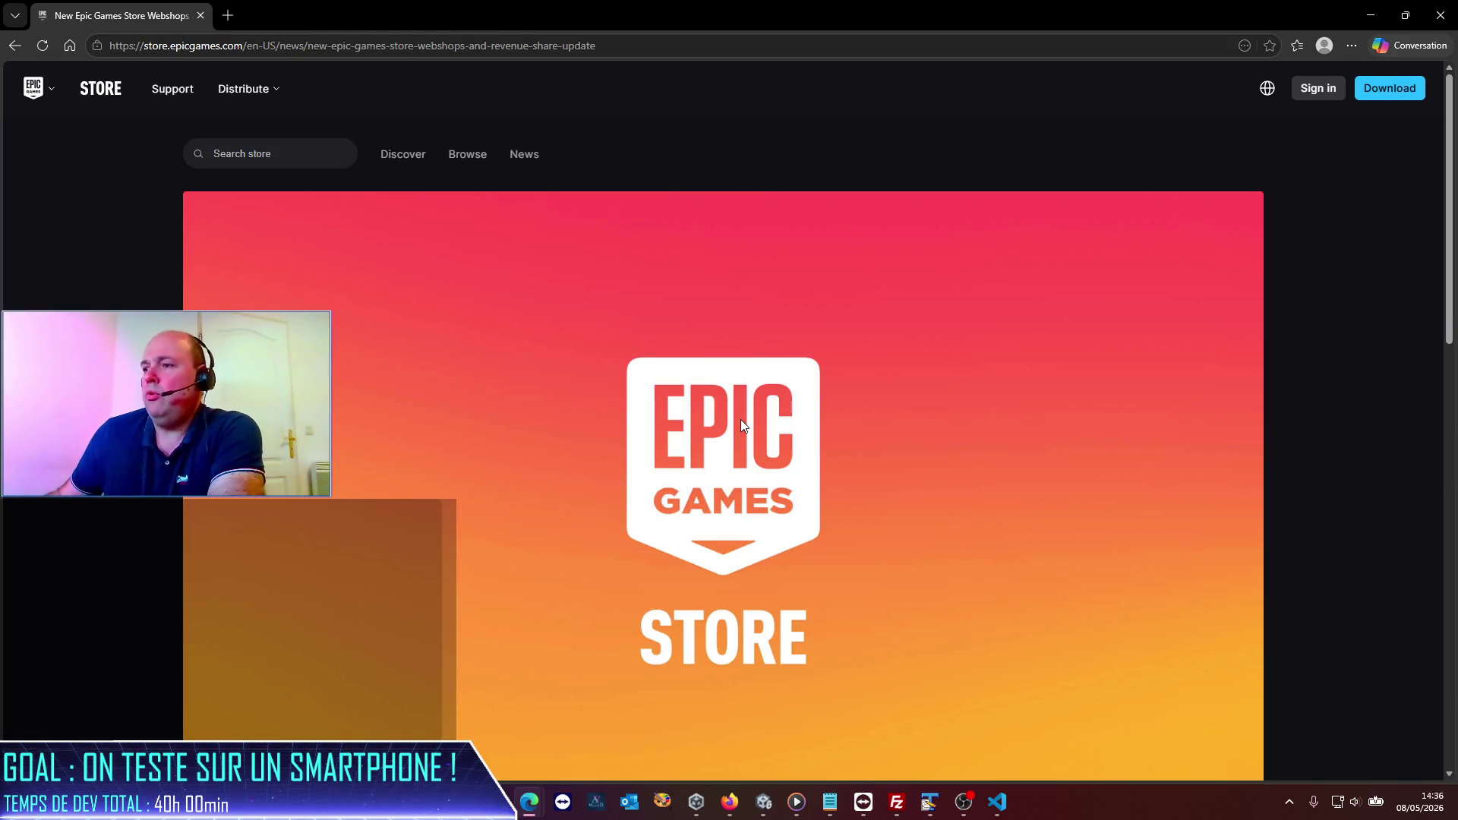
Step: Highlight the 'First $1,000,000 in Revenue Per App Per Year' paragraph about 0% revenue share
{"action": "scroll", "coordinate": [628, 390], "scroll_direction": "down", "scroll_amount": 4}
{"action": "scroll", "coordinate": [628, 389], "scroll_direction": "down", "scroll_amount": 4}
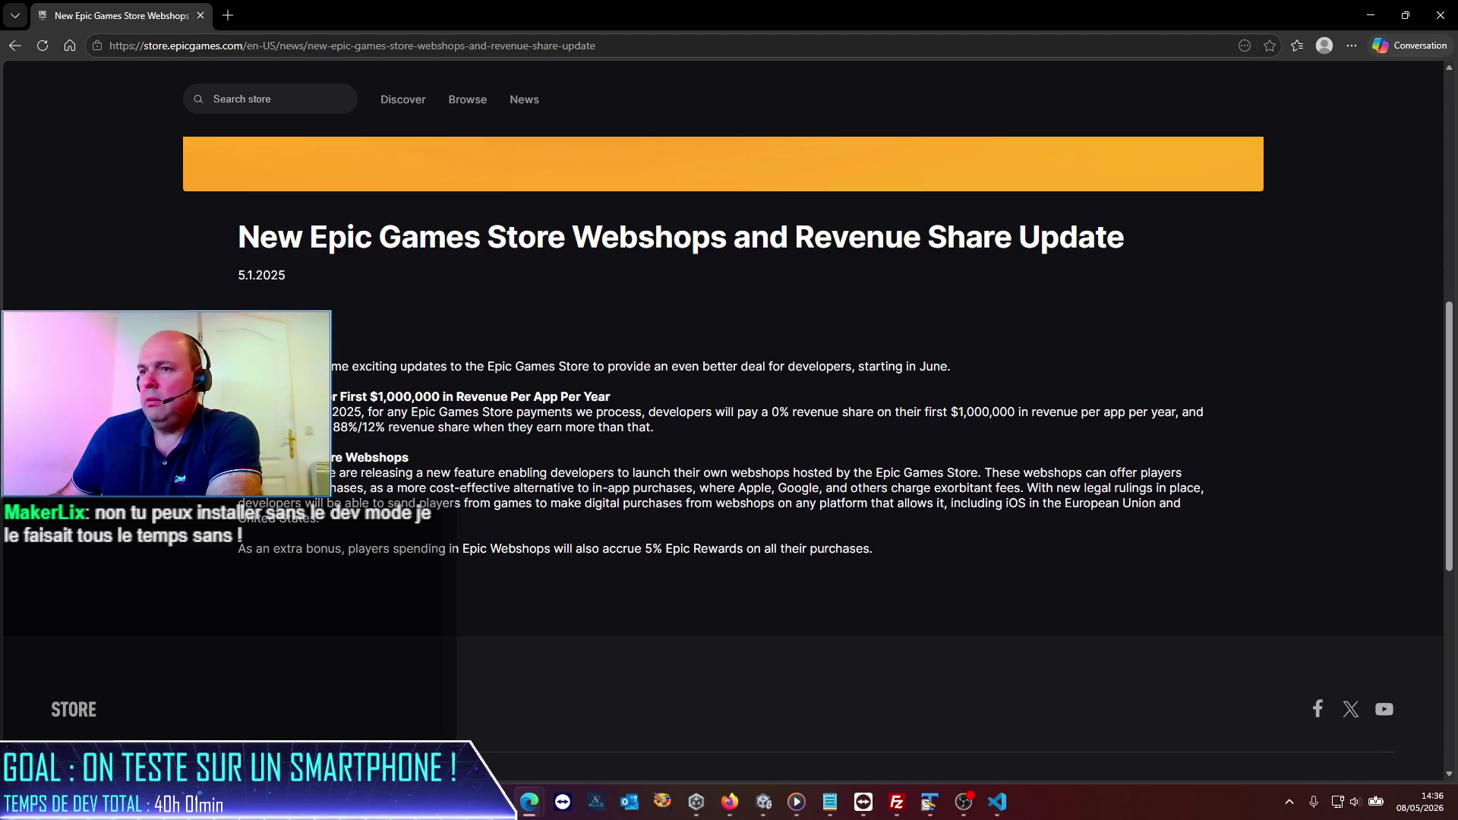
{"action": "left_click_drag", "start_coordinate": [243, 395], "coordinate": [732, 434]}
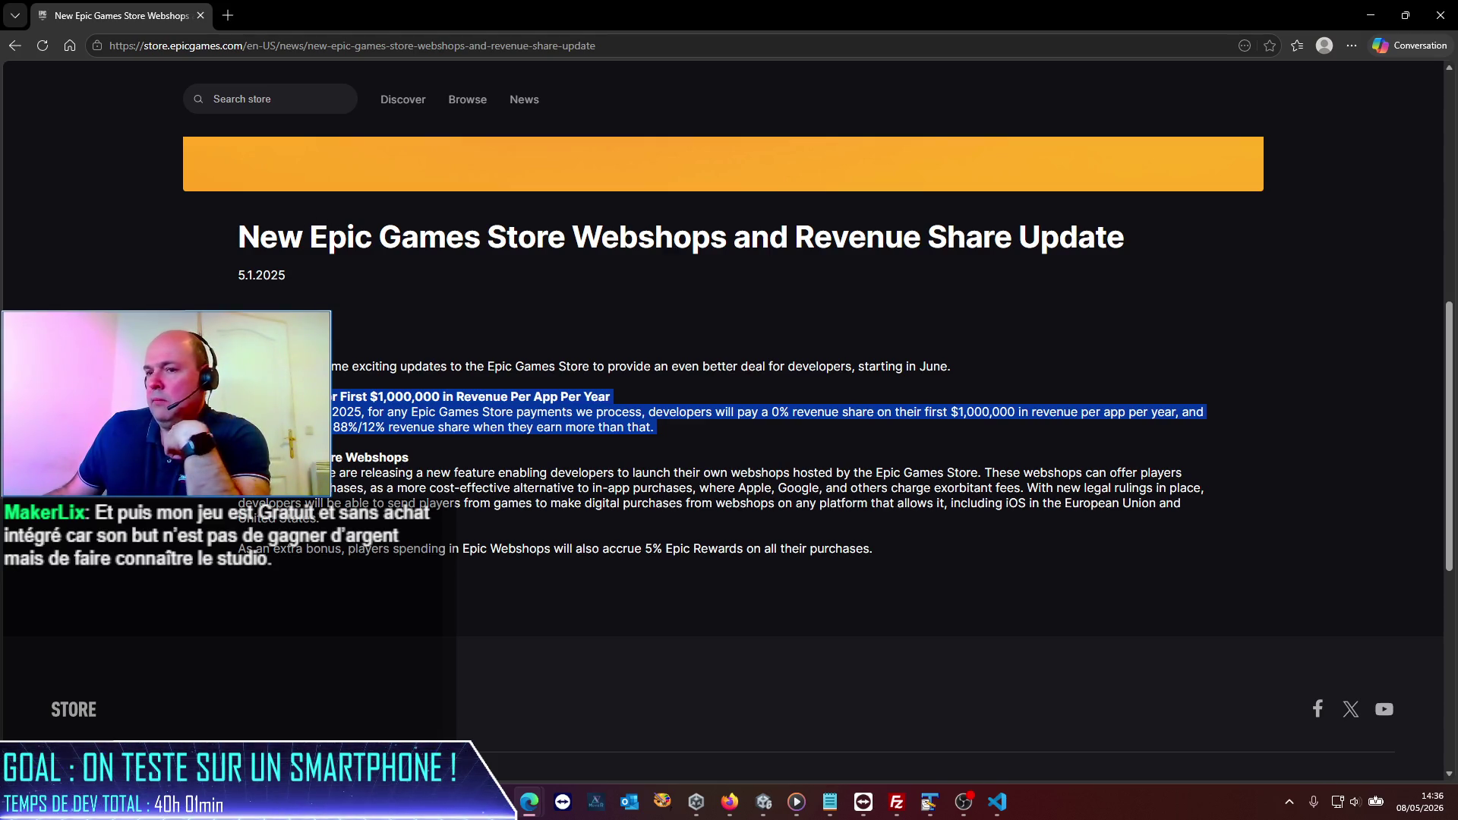
Step: Go back to the 'epic games store fees' results, then minimize Edge to reveal Unity's PulseFury simulator
{"action": "left_click", "coordinate": [13, 46]}
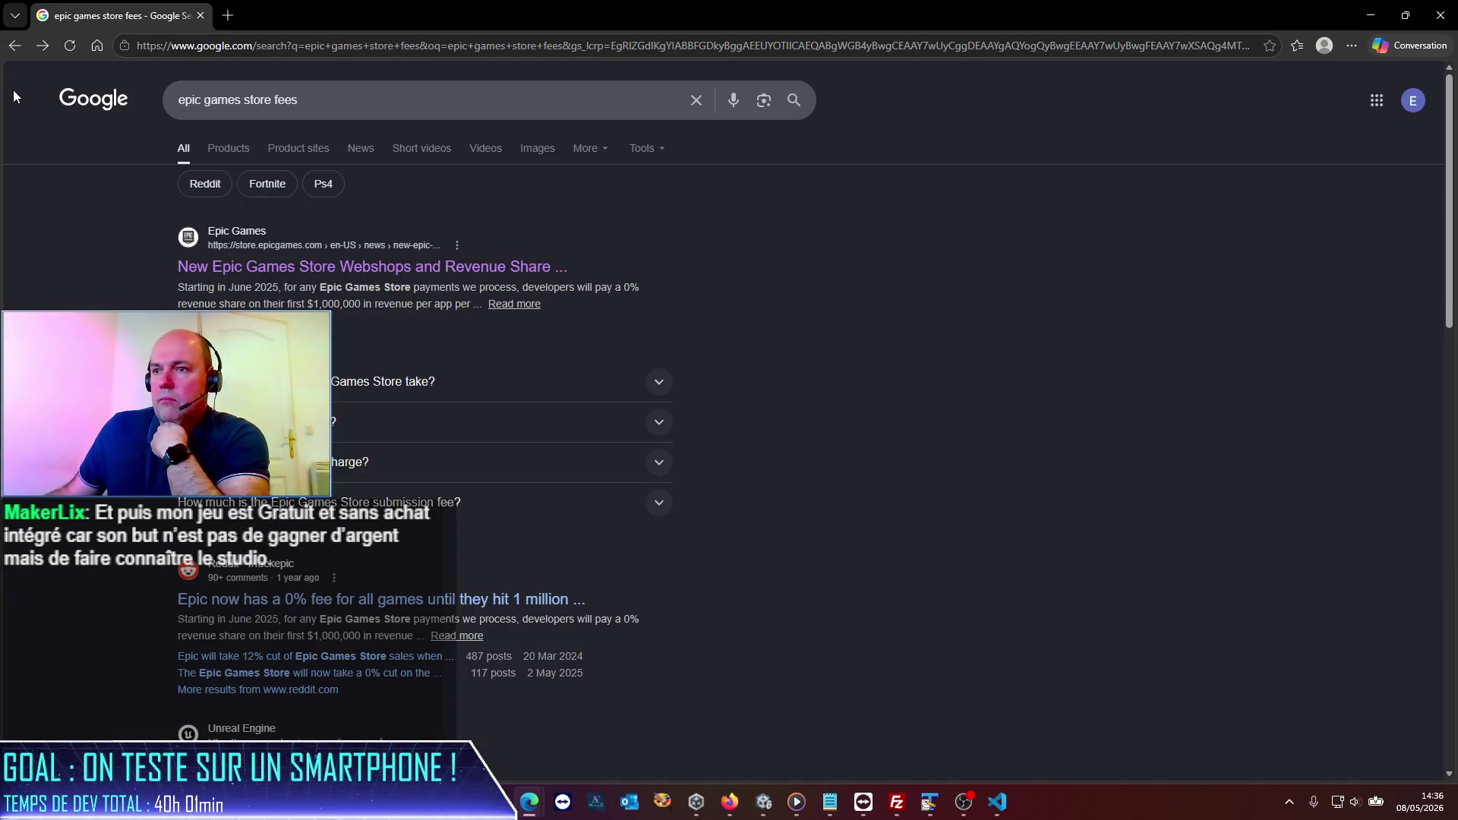
{"action": "left_click", "coordinate": [1371, 15]}
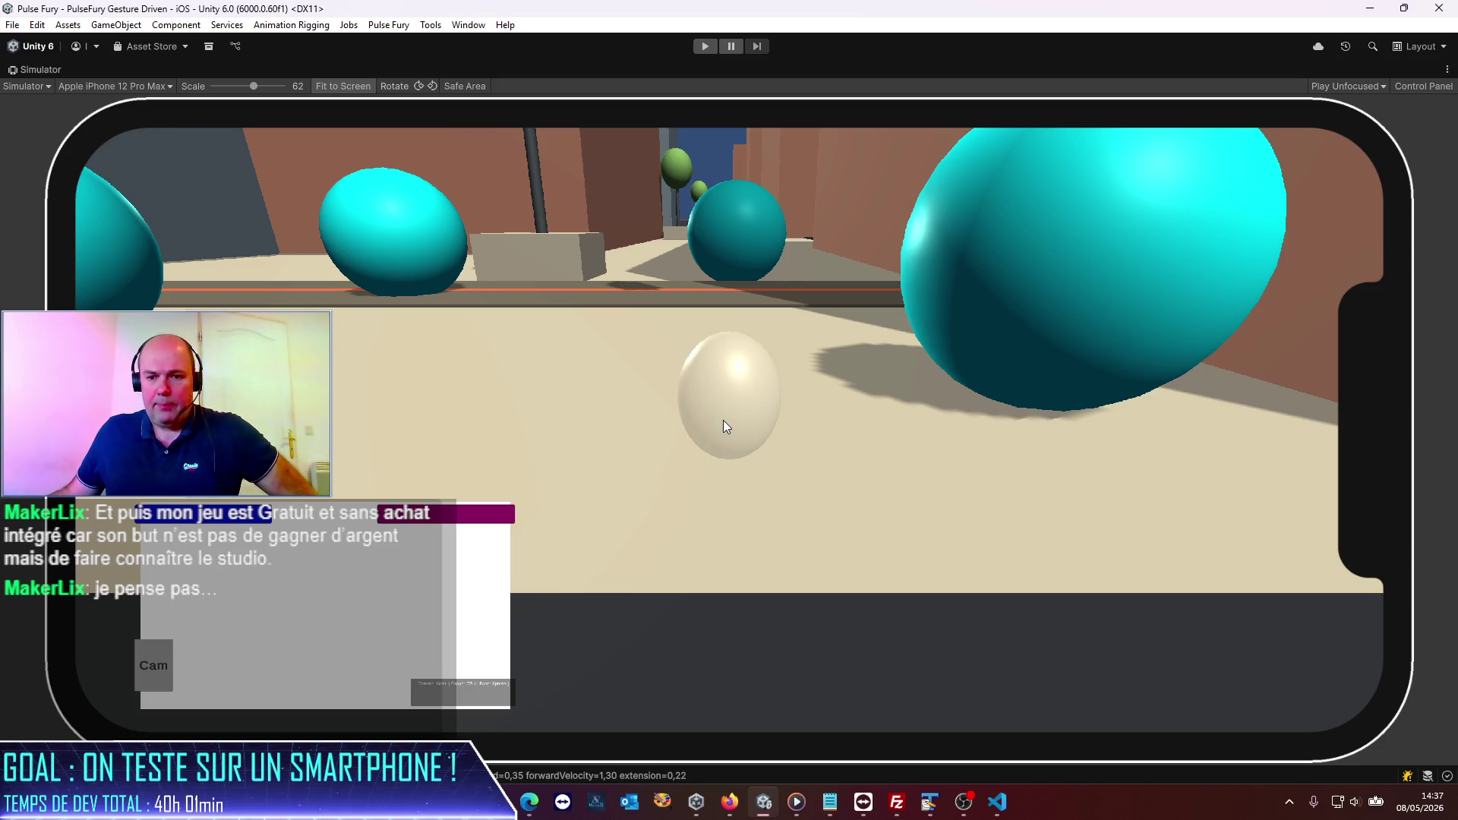
{"action": "mouse_move", "coordinate": [967, 806]}
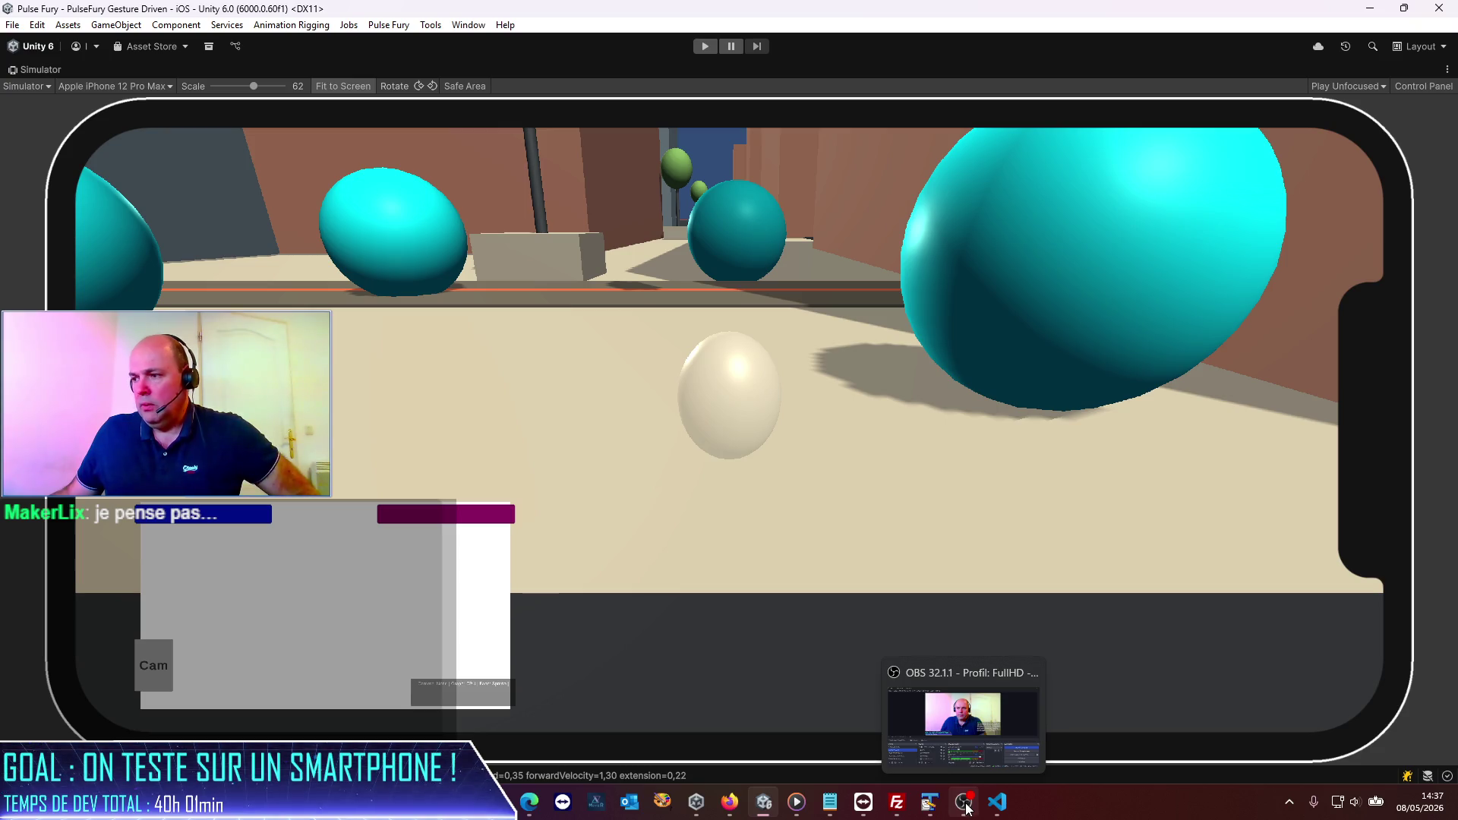
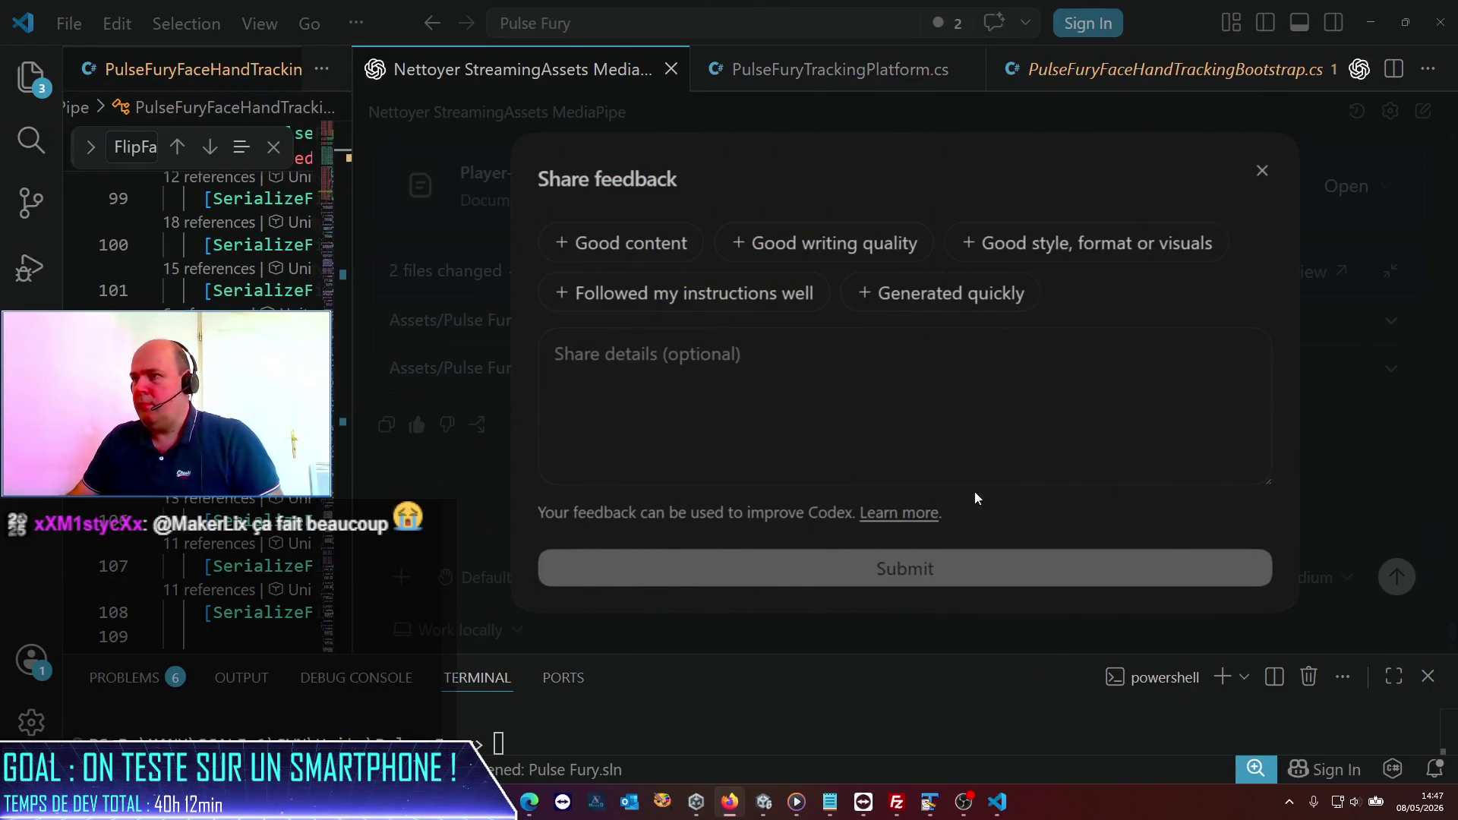
Step: Close the Codex Share feedback prompt in Visual Studio Code with its X button
{"action": "left_click", "coordinate": [1262, 174]}
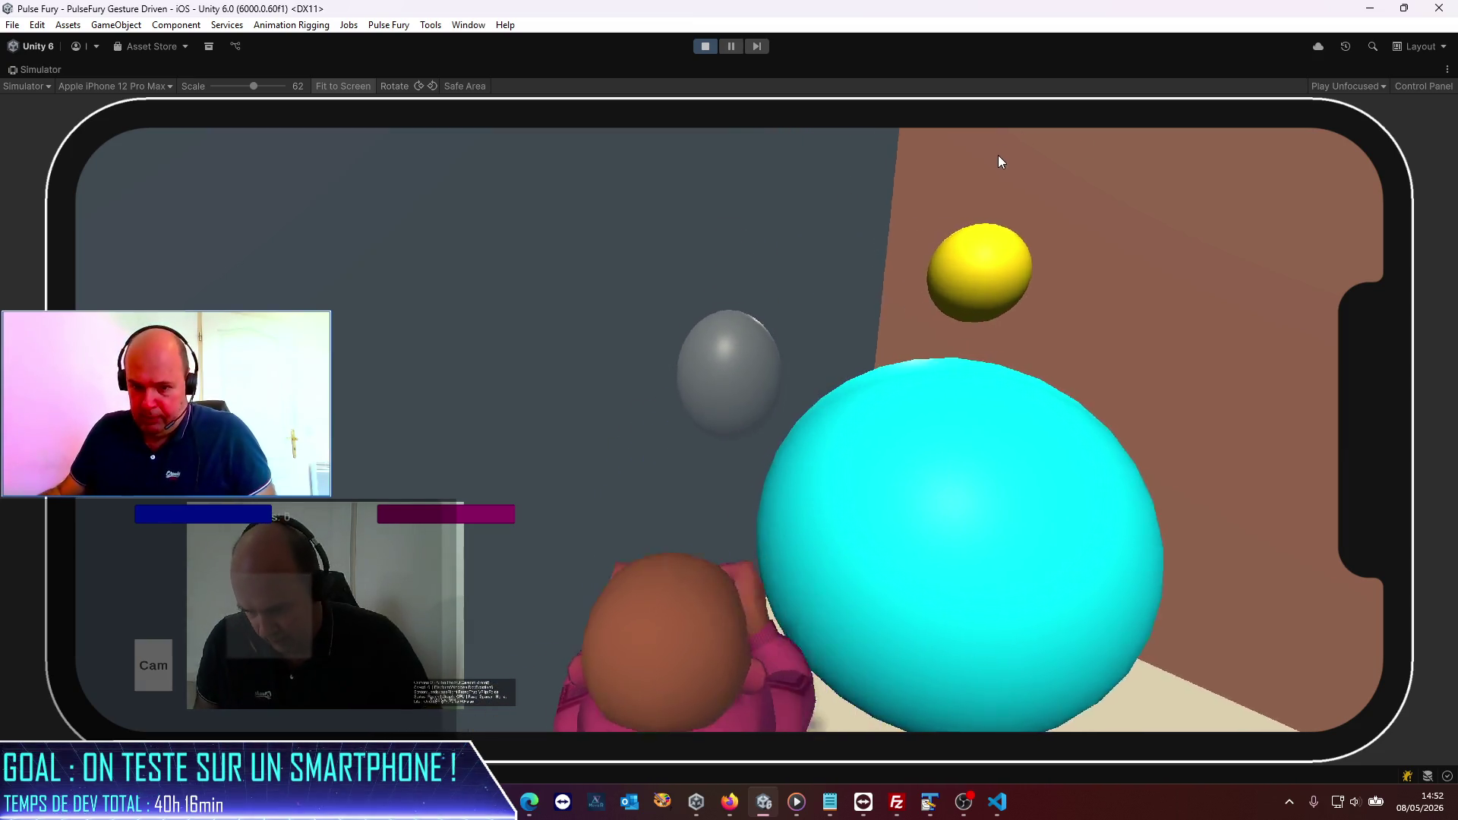
Step: Turn off the simulator's Maximize option and enlarge the Scene and Hierarchy panels
{"action": "left_click", "coordinate": [1448, 70]}
{"action": "left_click", "coordinate": [1351, 116]}
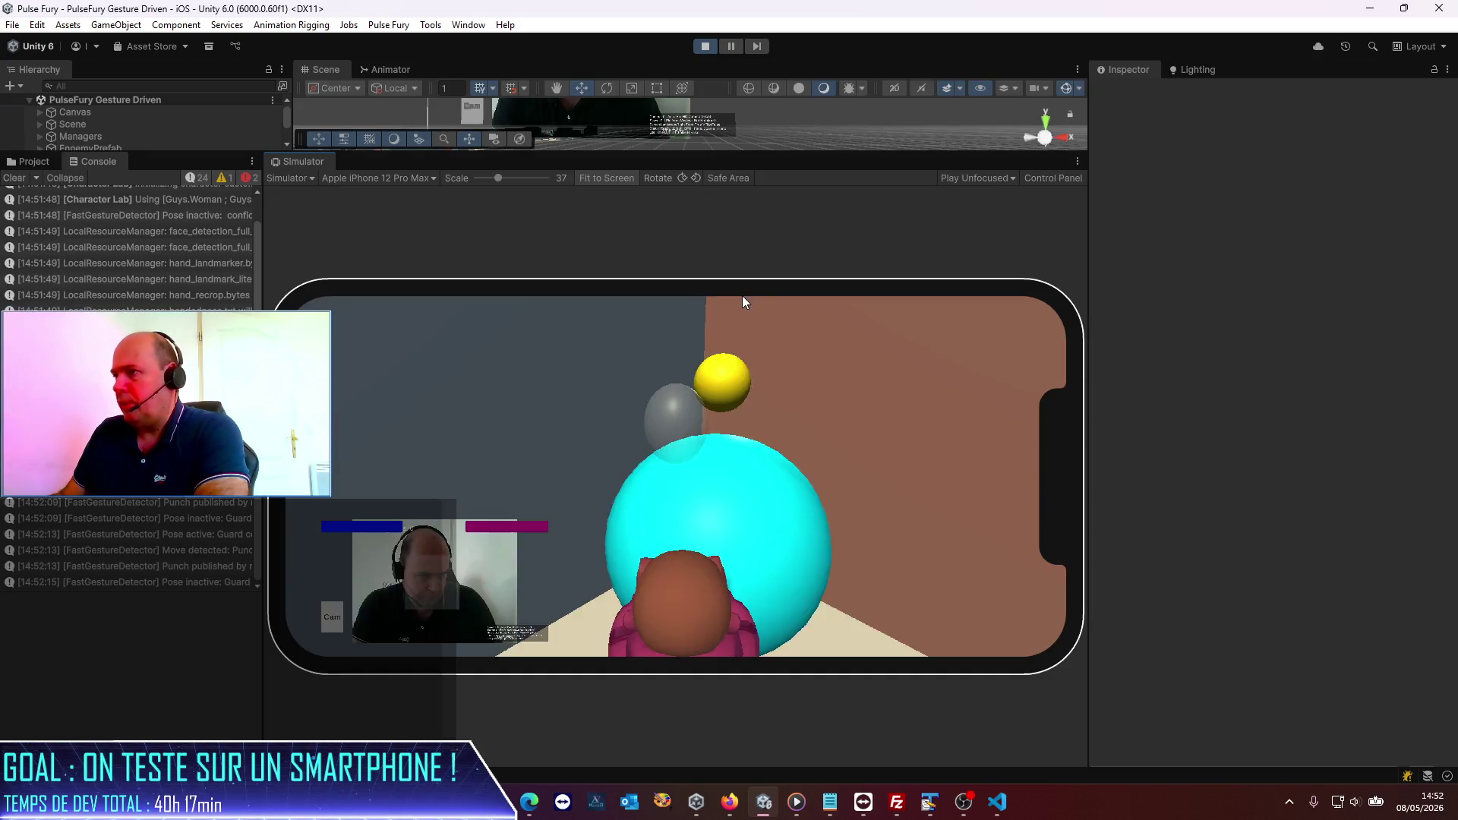
{"action": "left_click_drag", "start_coordinate": [462, 155], "coordinate": [428, 468]}
Step: Expand PlayerPrefab > Character > Body > Head and select the head Camera's Y rotation
{"action": "left_click", "coordinate": [38, 125]}
{"action": "double_click", "coordinate": [86, 137]}
{"action": "left_click", "coordinate": [49, 137]}
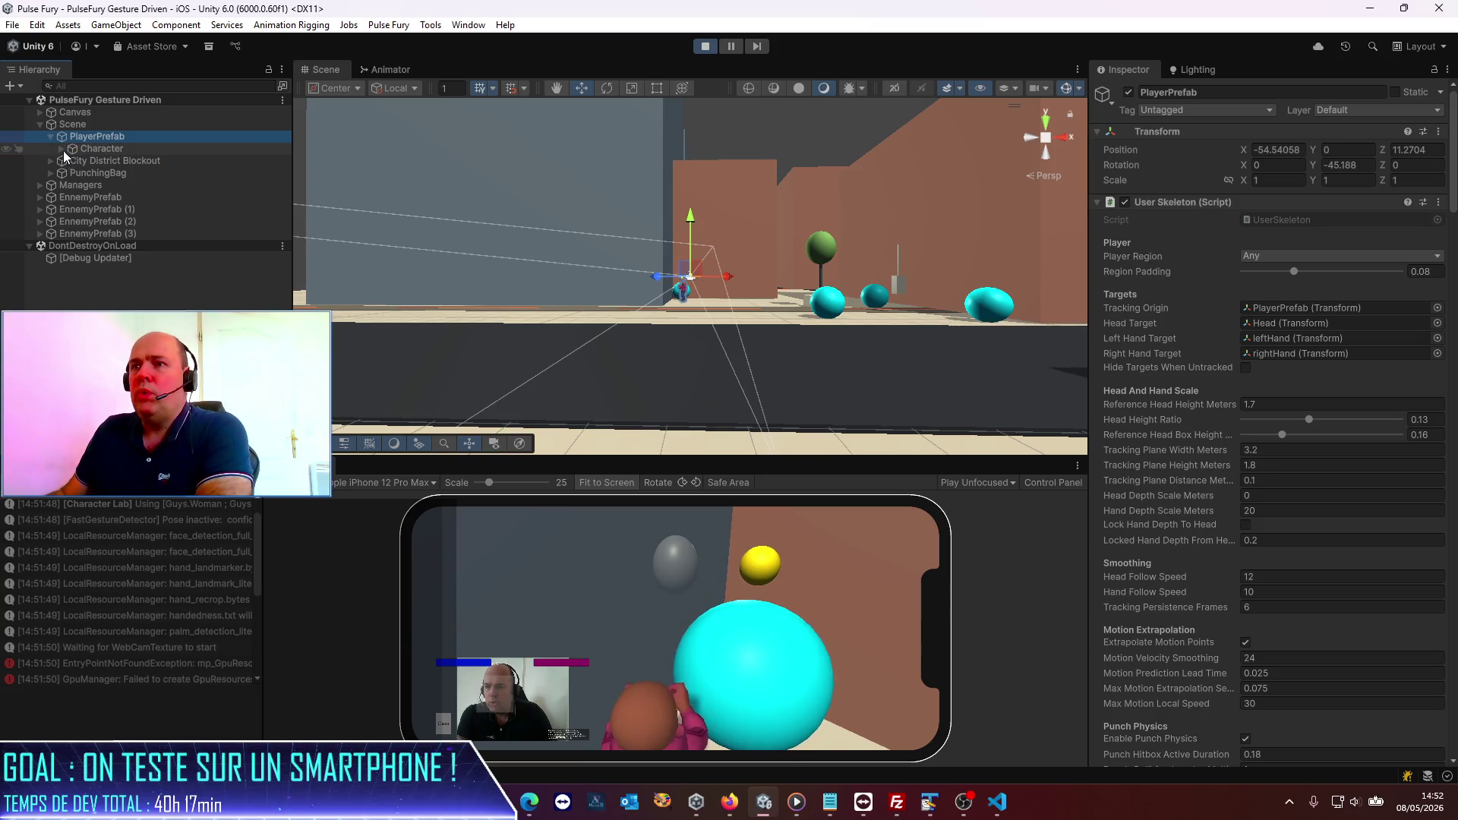
{"action": "left_click", "coordinate": [62, 150]}
{"action": "left_click", "coordinate": [72, 161]}
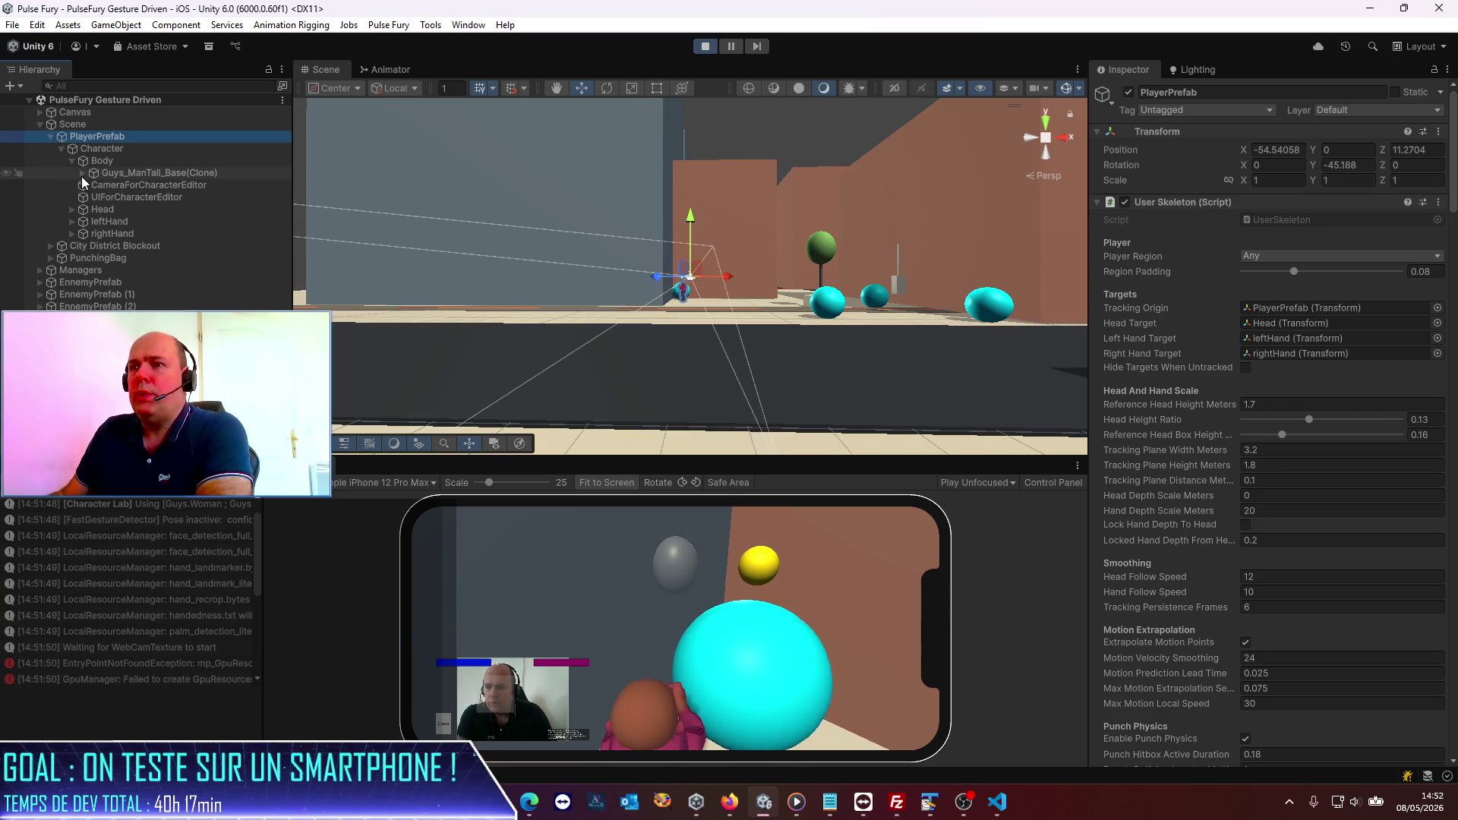
{"action": "left_click", "coordinate": [72, 209]}
{"action": "left_click", "coordinate": [118, 221]}
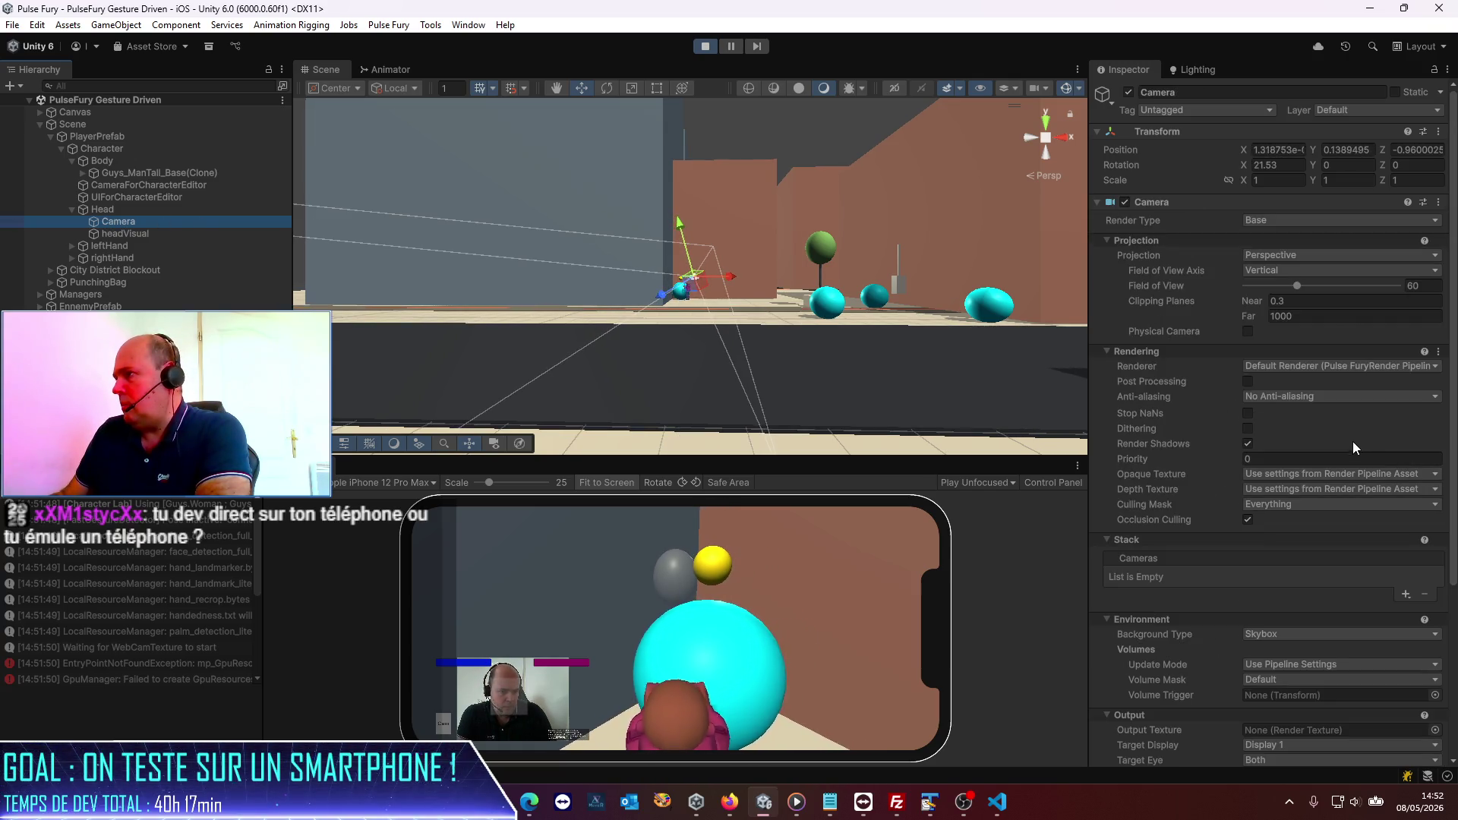
{"action": "left_click", "coordinate": [1322, 166]}
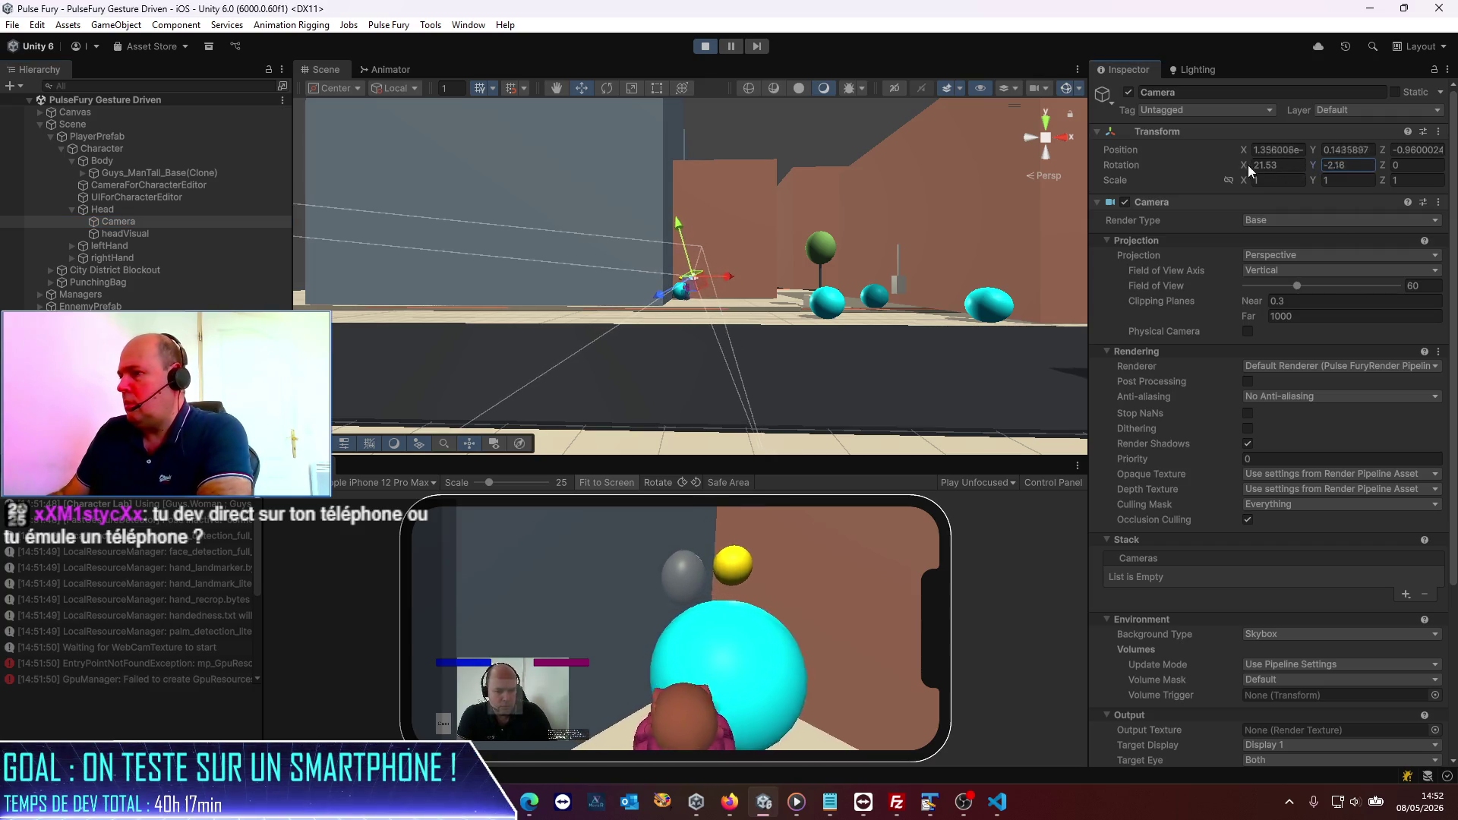
Step: Try camera Y rotation 5.67 and about -21, settle on 0, then enlarge the simulator
{"action": "type", "text": "5.67"}
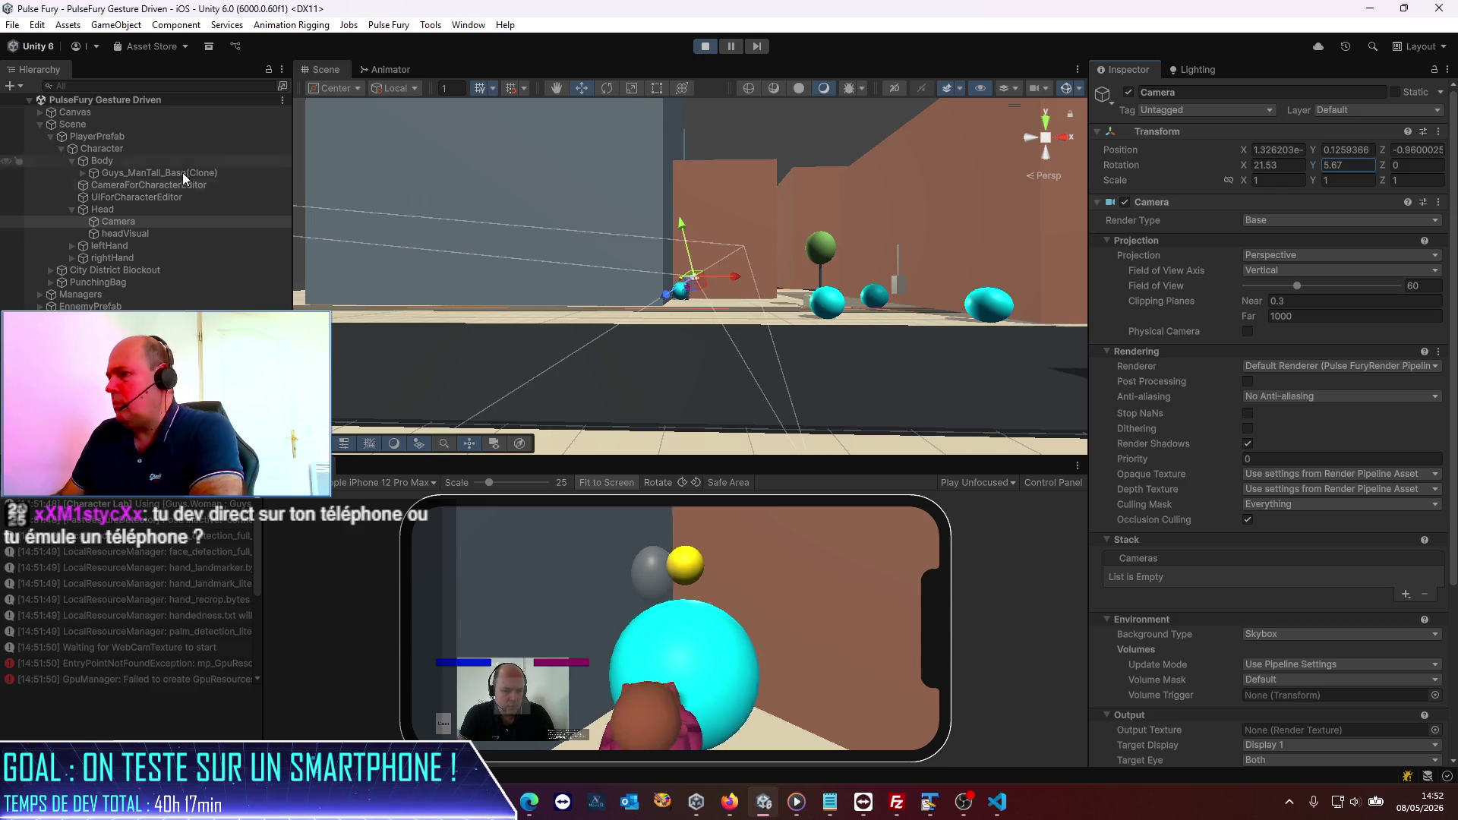
{"action": "mouse_move", "coordinate": [1319, 167]}
{"action": "left_mouse_down"}
{"action": "mouse_move", "coordinate": [1283, 168]}
{"action": "mouse_move", "coordinate": [1337, 158]}
{"action": "left_mouse_up"}
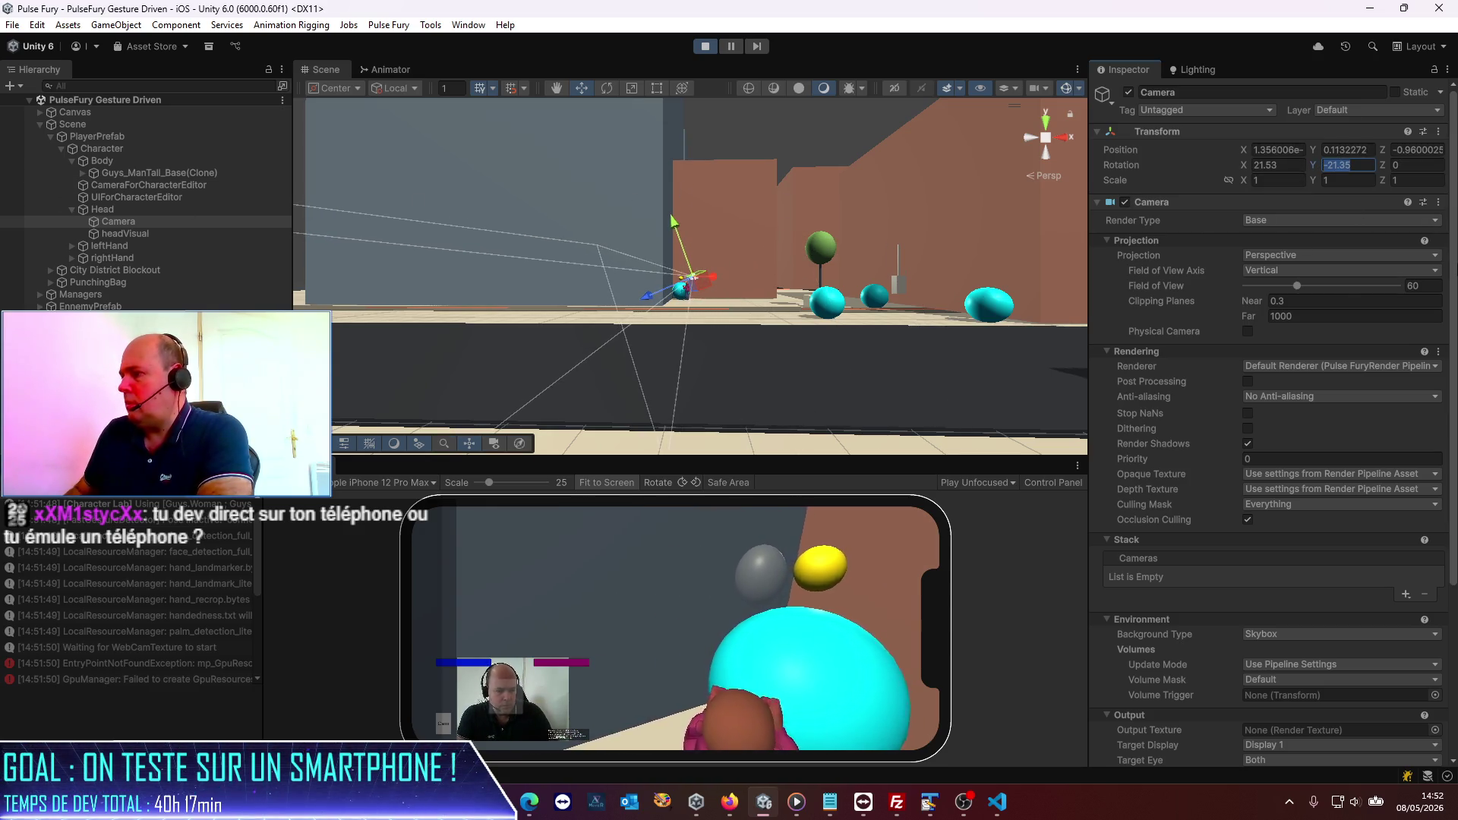
{"action": "type", "text": "0"}
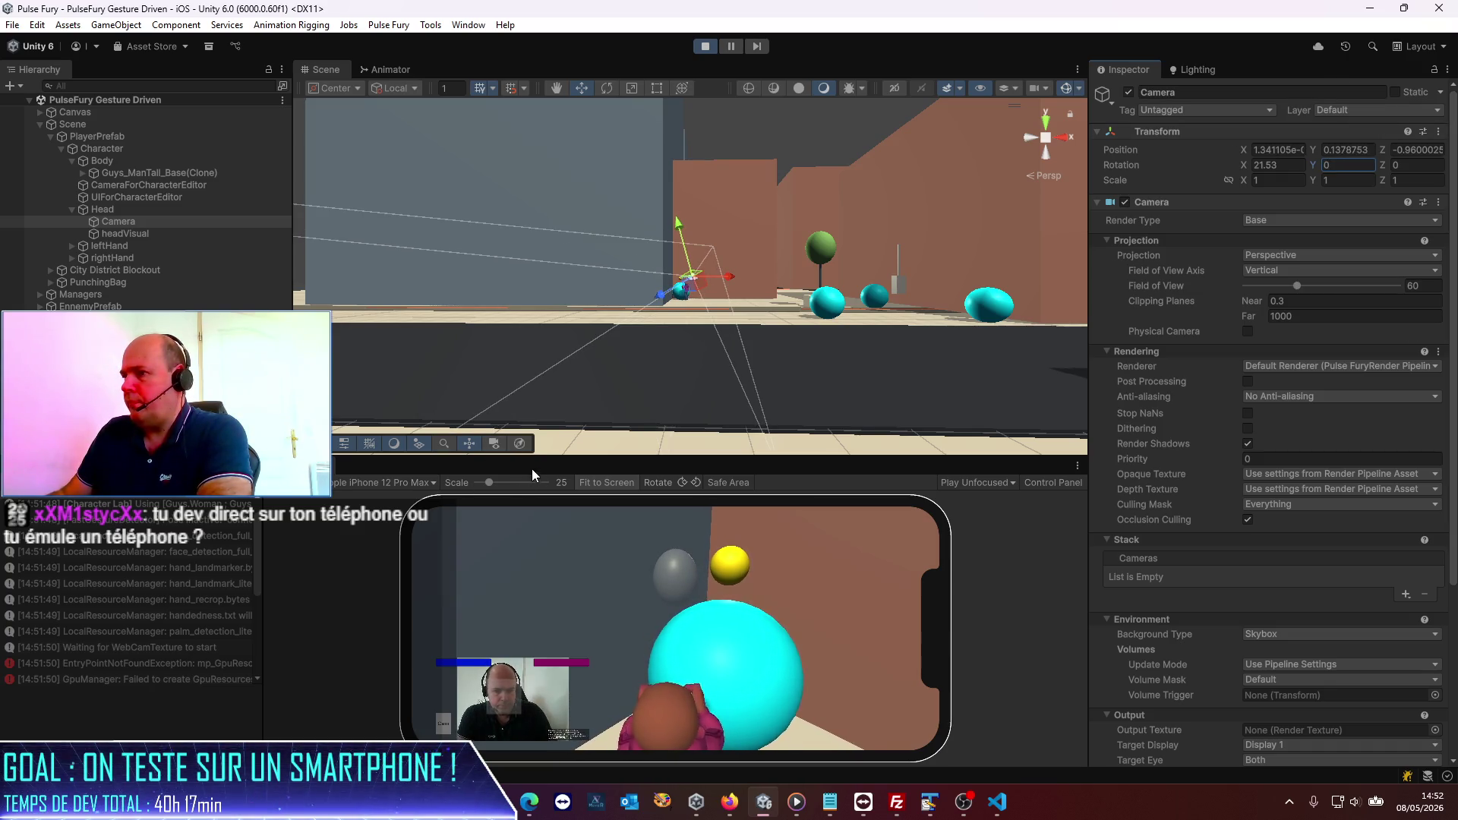
{"action": "mouse_move", "coordinate": [538, 459]}
{"action": "left_mouse_down"}
{"action": "mouse_move", "coordinate": [550, 319]}
{"action": "mouse_move", "coordinate": [577, 286]}
{"action": "left_mouse_up"}
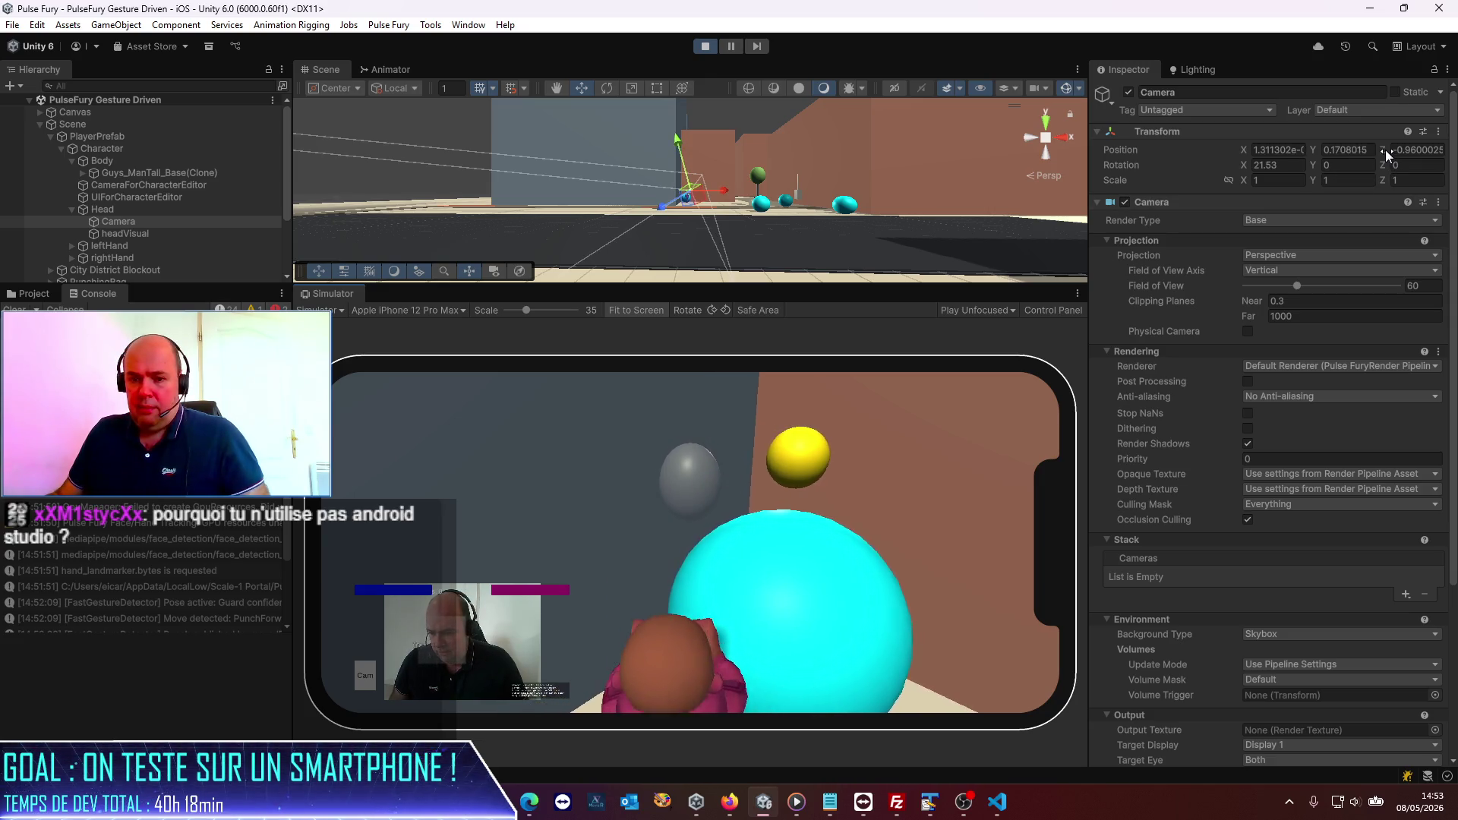
Step: Nudge the camera rotation, maximize the simulator, then toggle Maximize off again
{"action": "left_click_drag", "start_coordinate": [1386, 149], "coordinate": [1373, 152]}
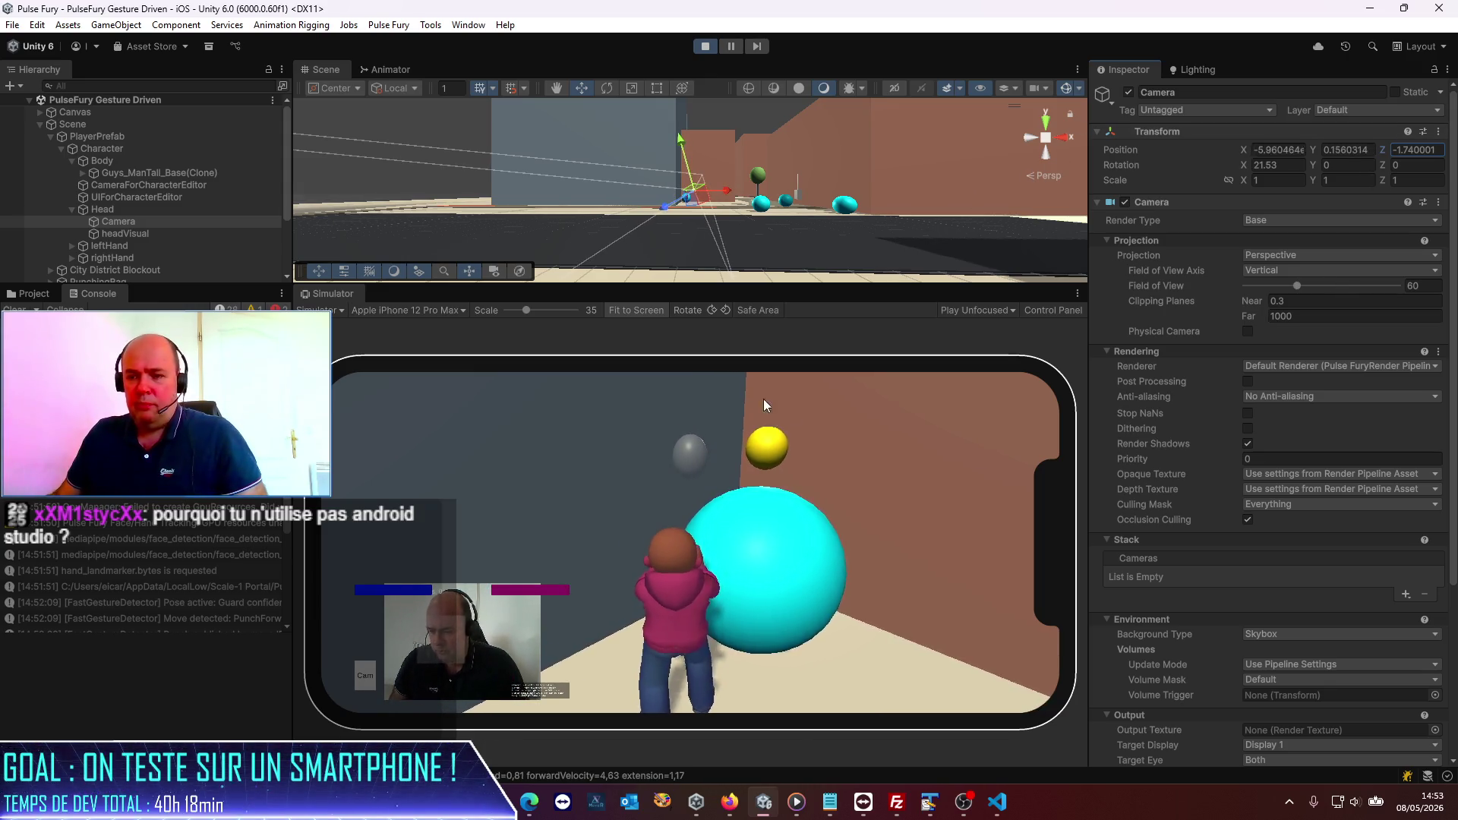
{"action": "left_click", "coordinate": [1078, 293]}
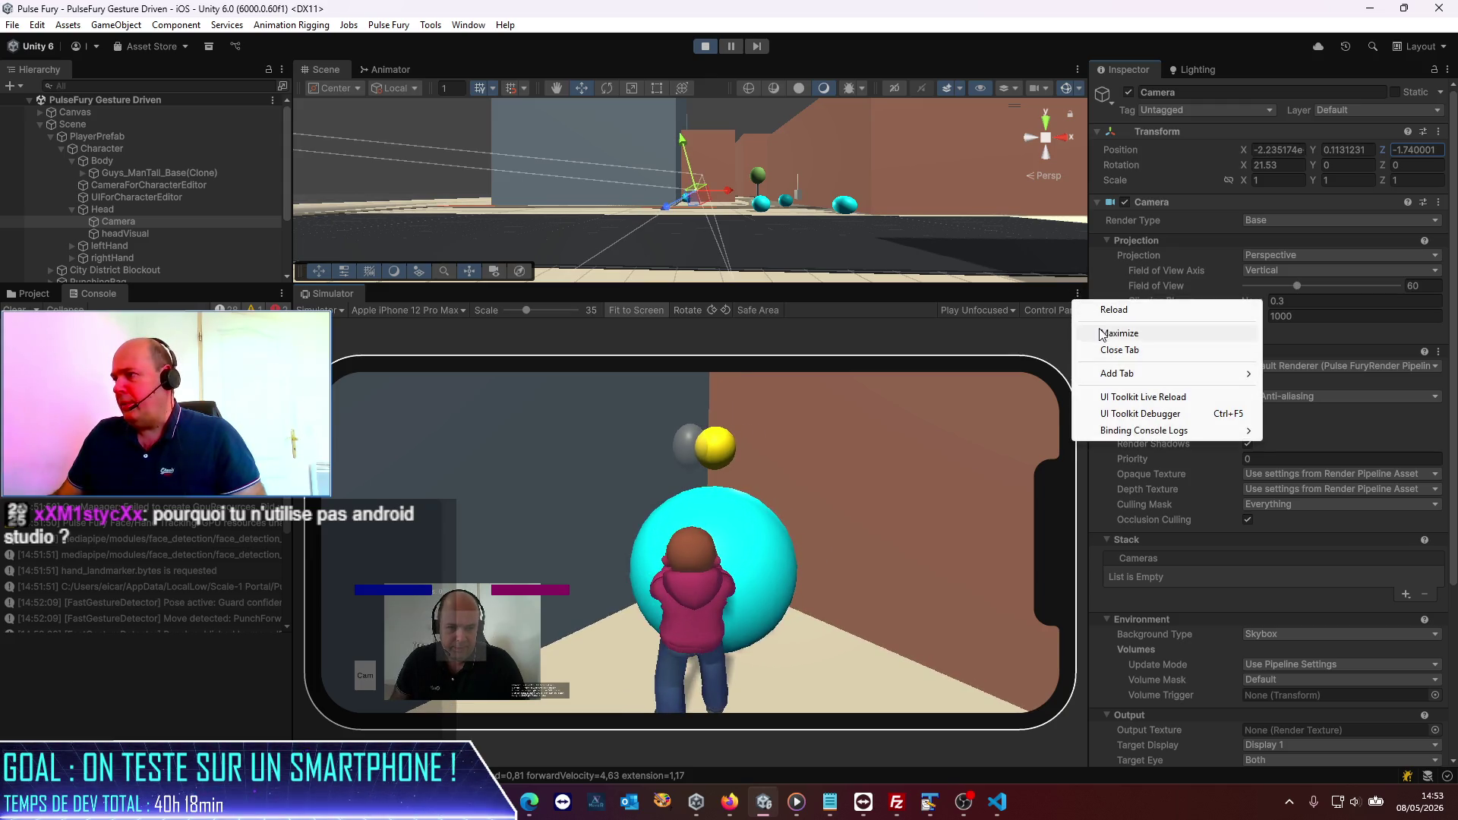
{"action": "left_click", "coordinate": [1103, 335]}
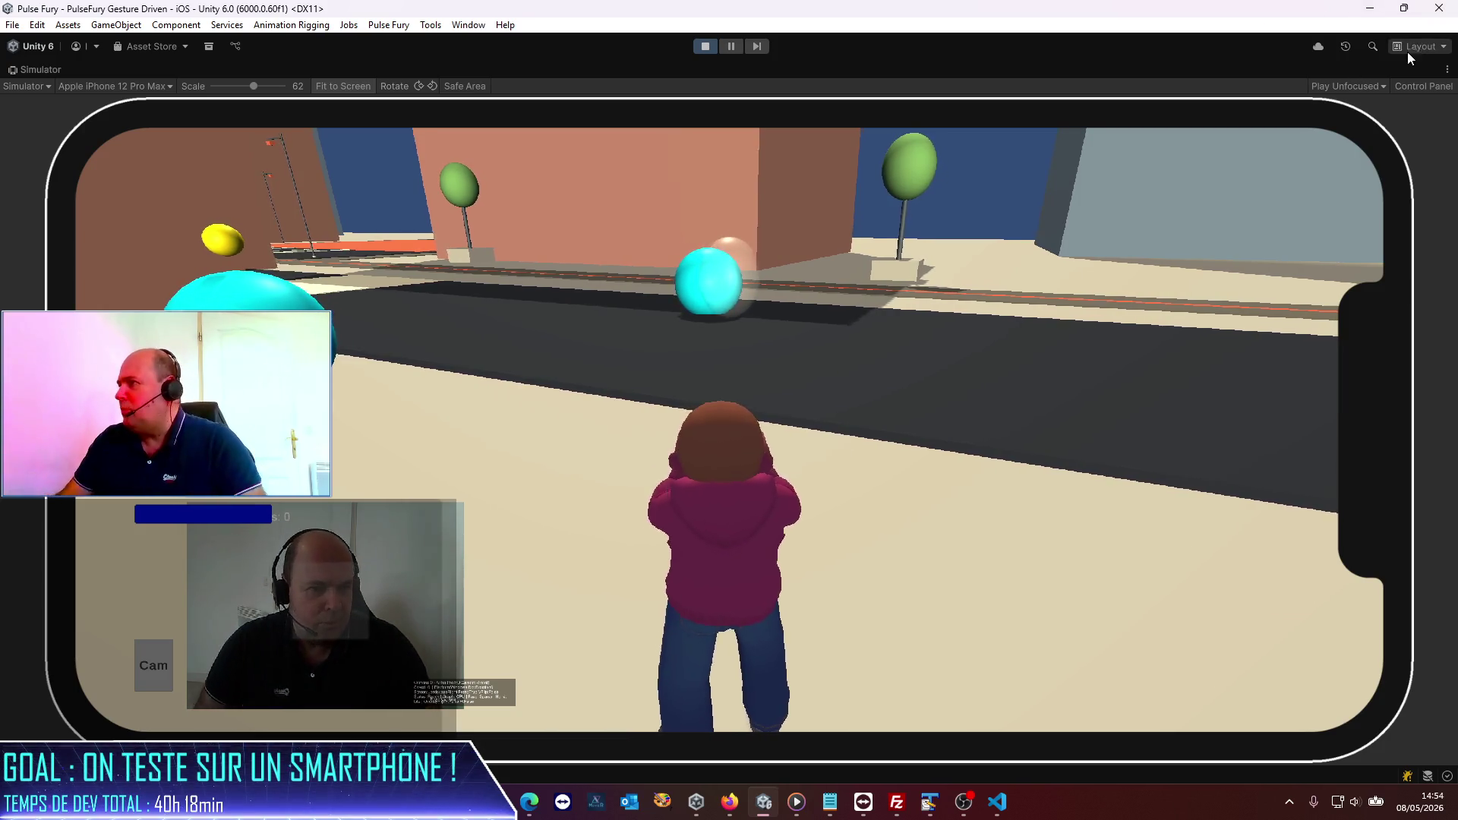
{"action": "left_click", "coordinate": [1448, 69]}
{"action": "left_click", "coordinate": [1353, 110]}
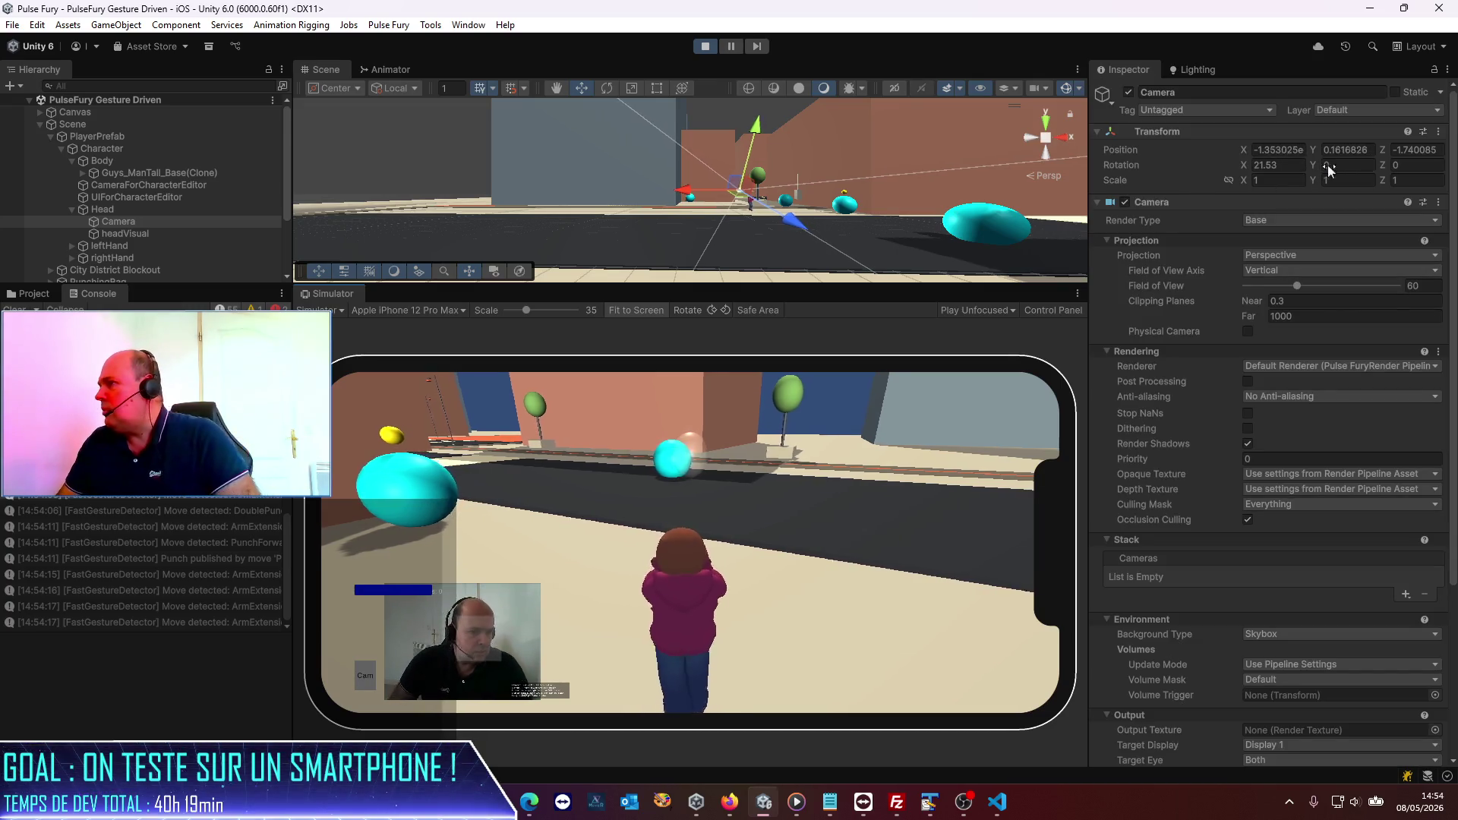
Step: Set the head Camera's Z position to -1.7, then stop Play mode
{"action": "left_click", "coordinate": [1402, 149]}
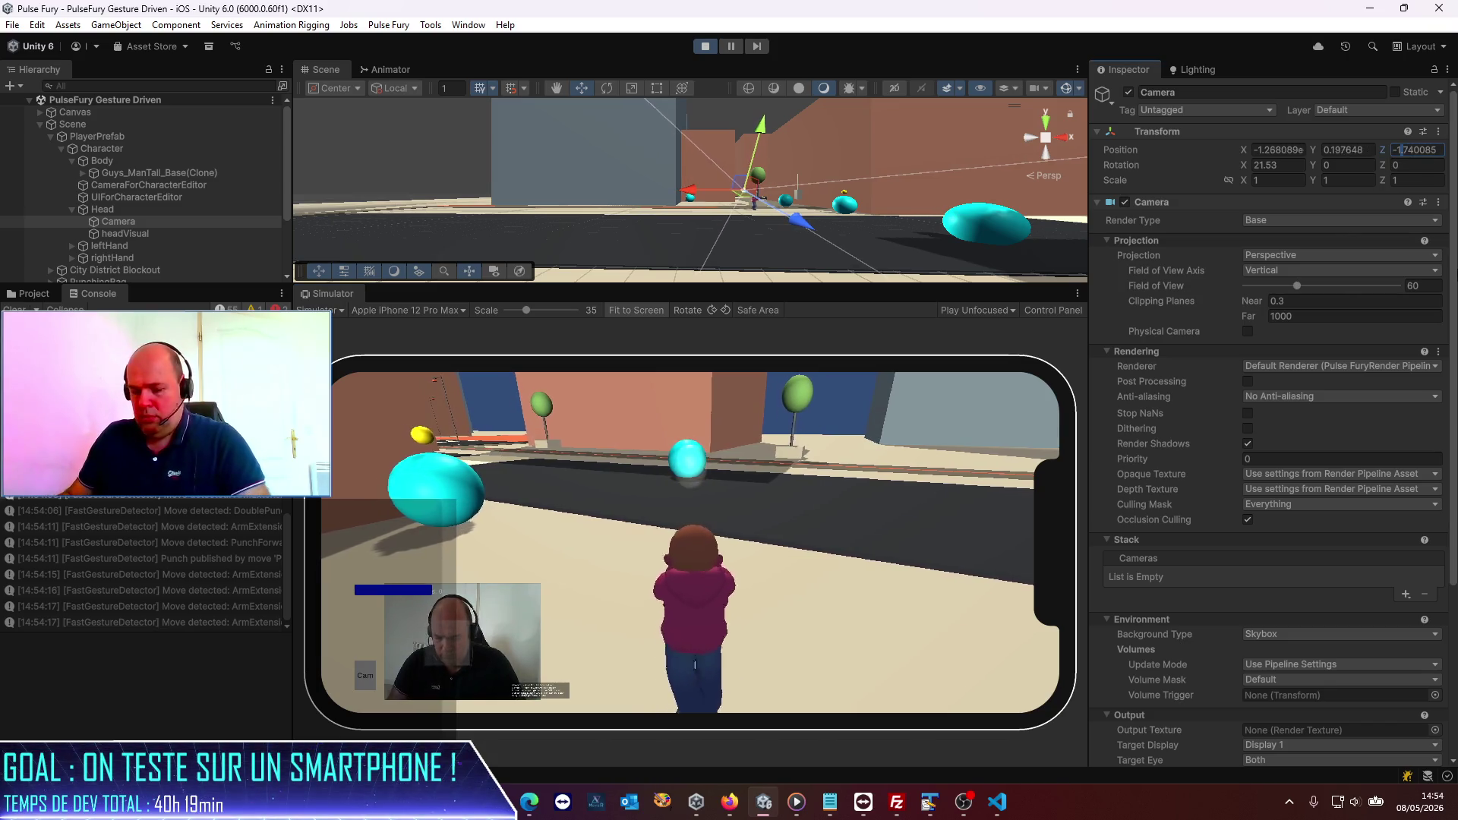
{"action": "type", "text": "-1.7"}
{"action": "key", "text": "Return"}
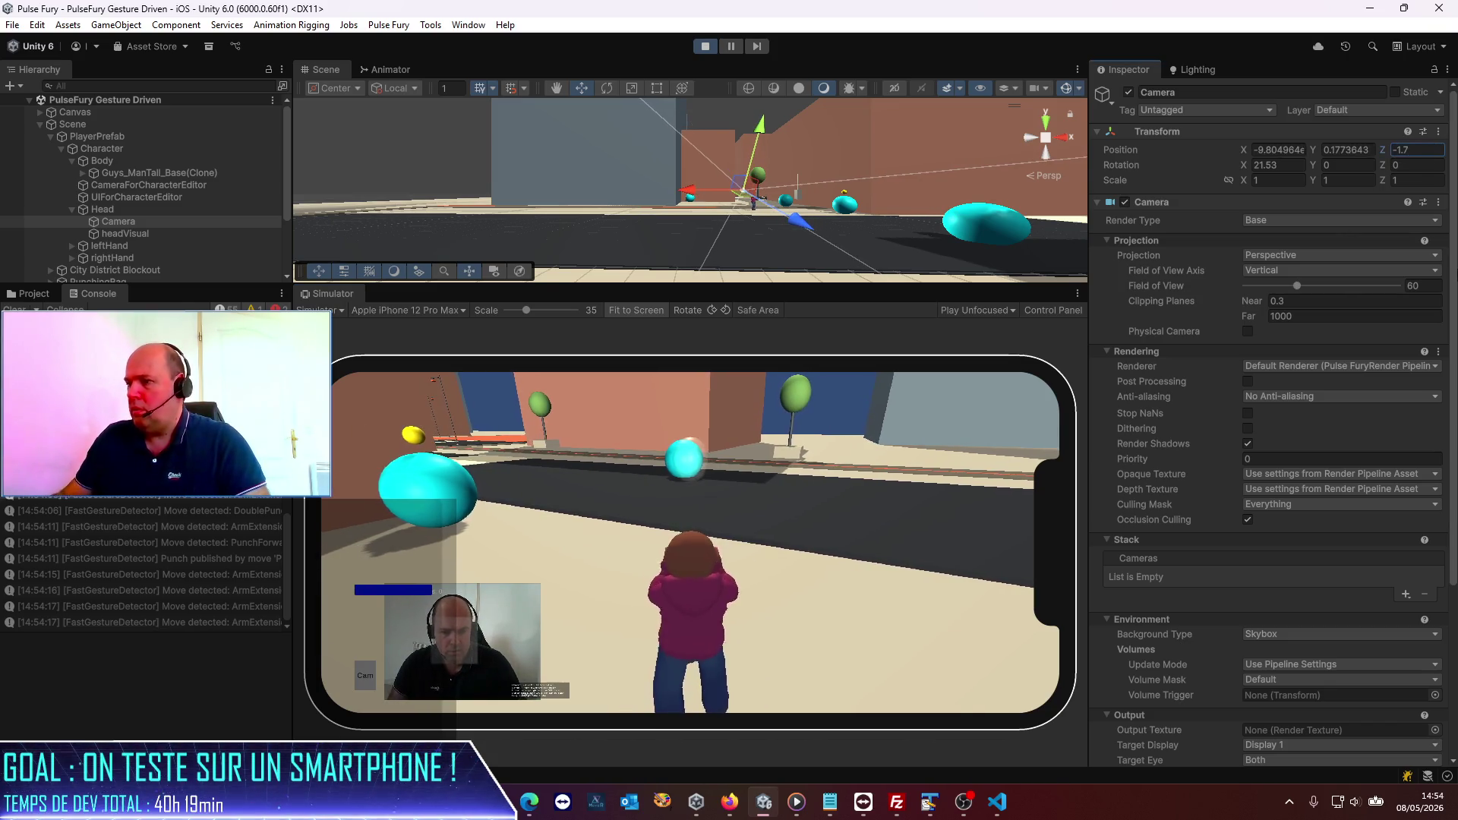
{"action": "left_click", "coordinate": [704, 47]}
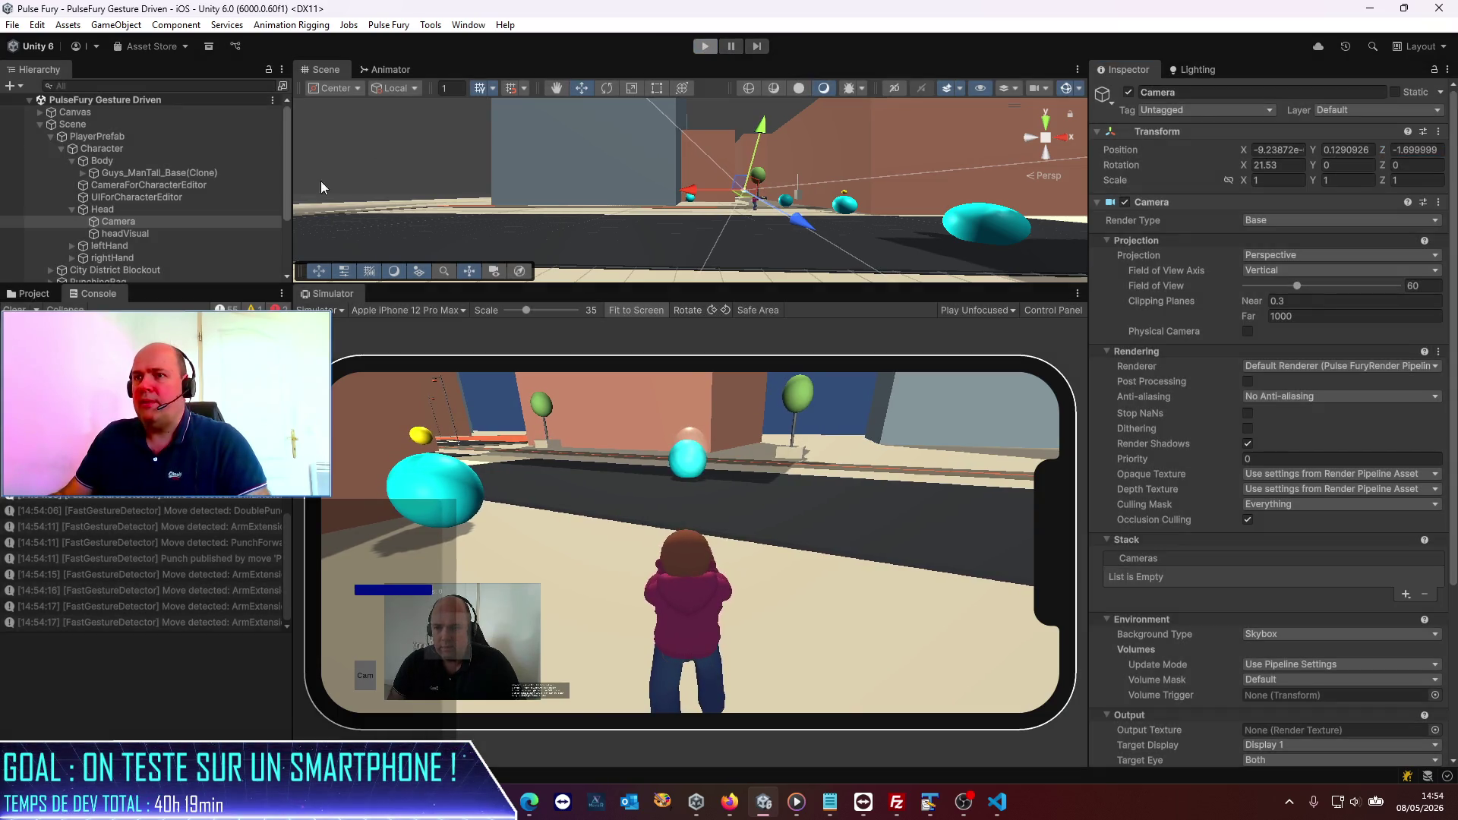
Step: Re-enter camera Z position -1.7 outside Play mode and save the scene
{"action": "left_click", "coordinate": [1416, 150]}
{"action": "type", "text": "-1.7"}
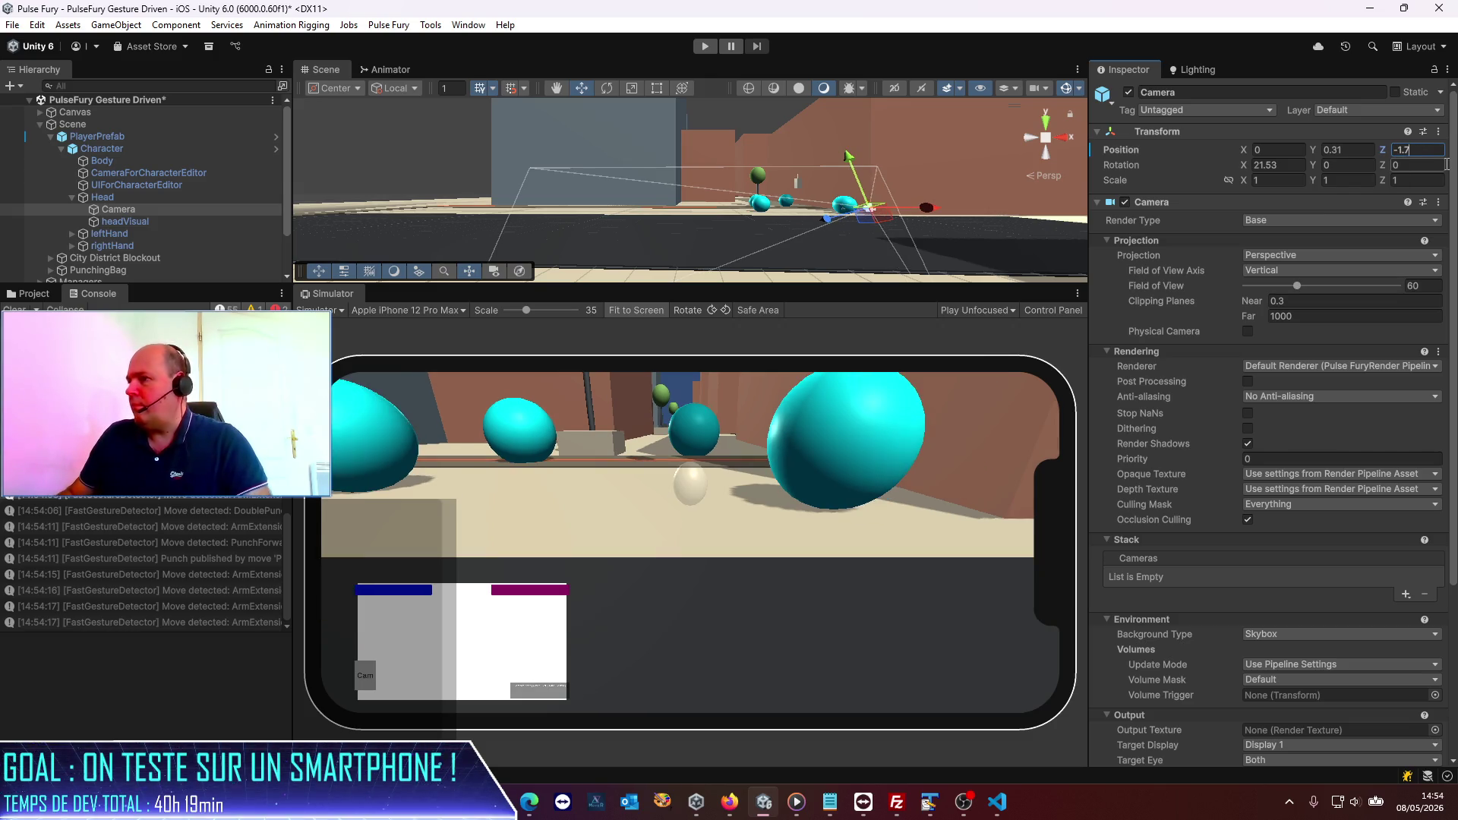
{"action": "key", "text": "ctrl+s"}
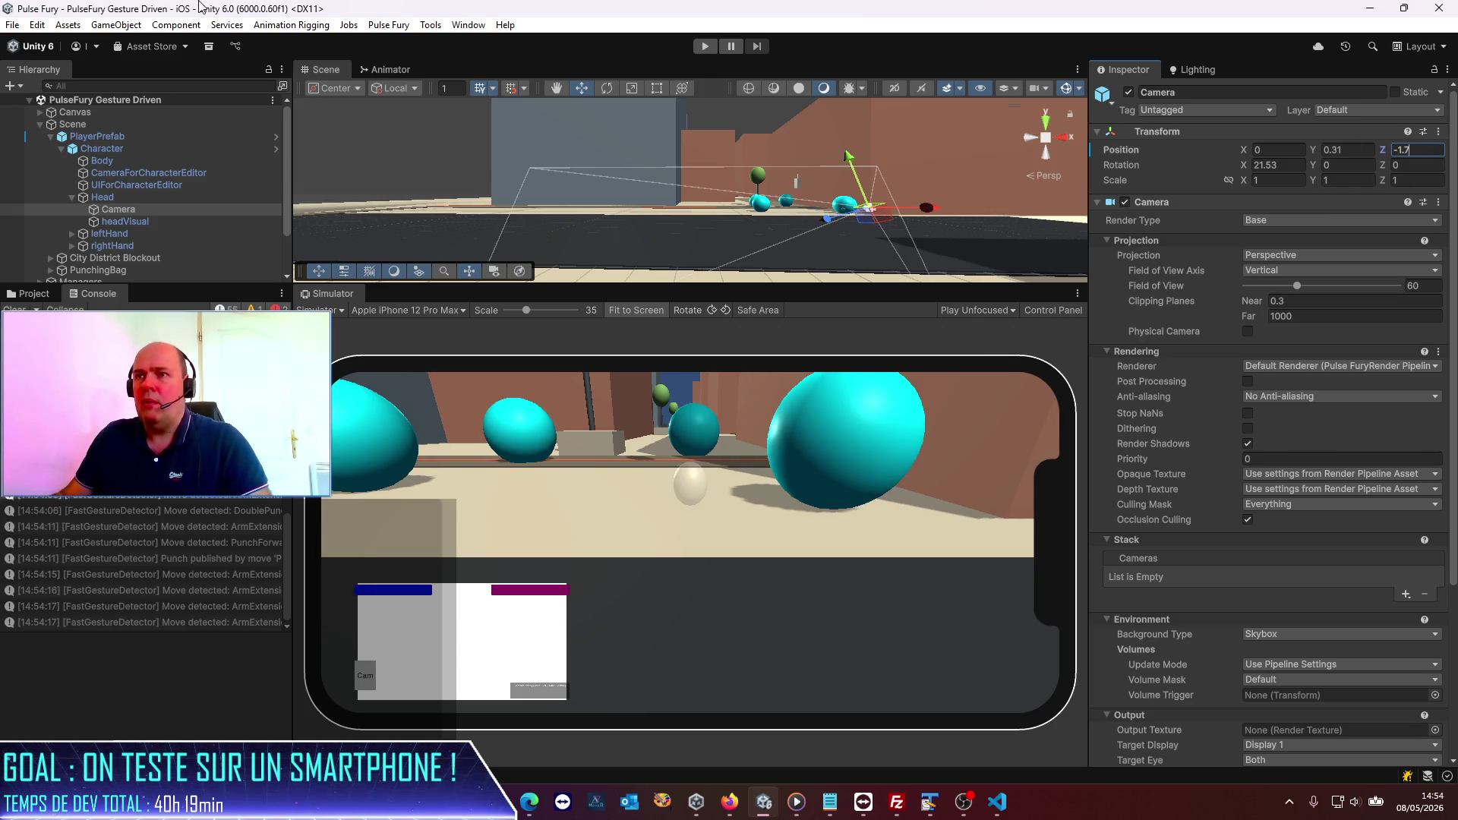
Step: Apply all PlayerPrefab overrides to the prefab and start Play mode
{"action": "left_click", "coordinate": [97, 136]}
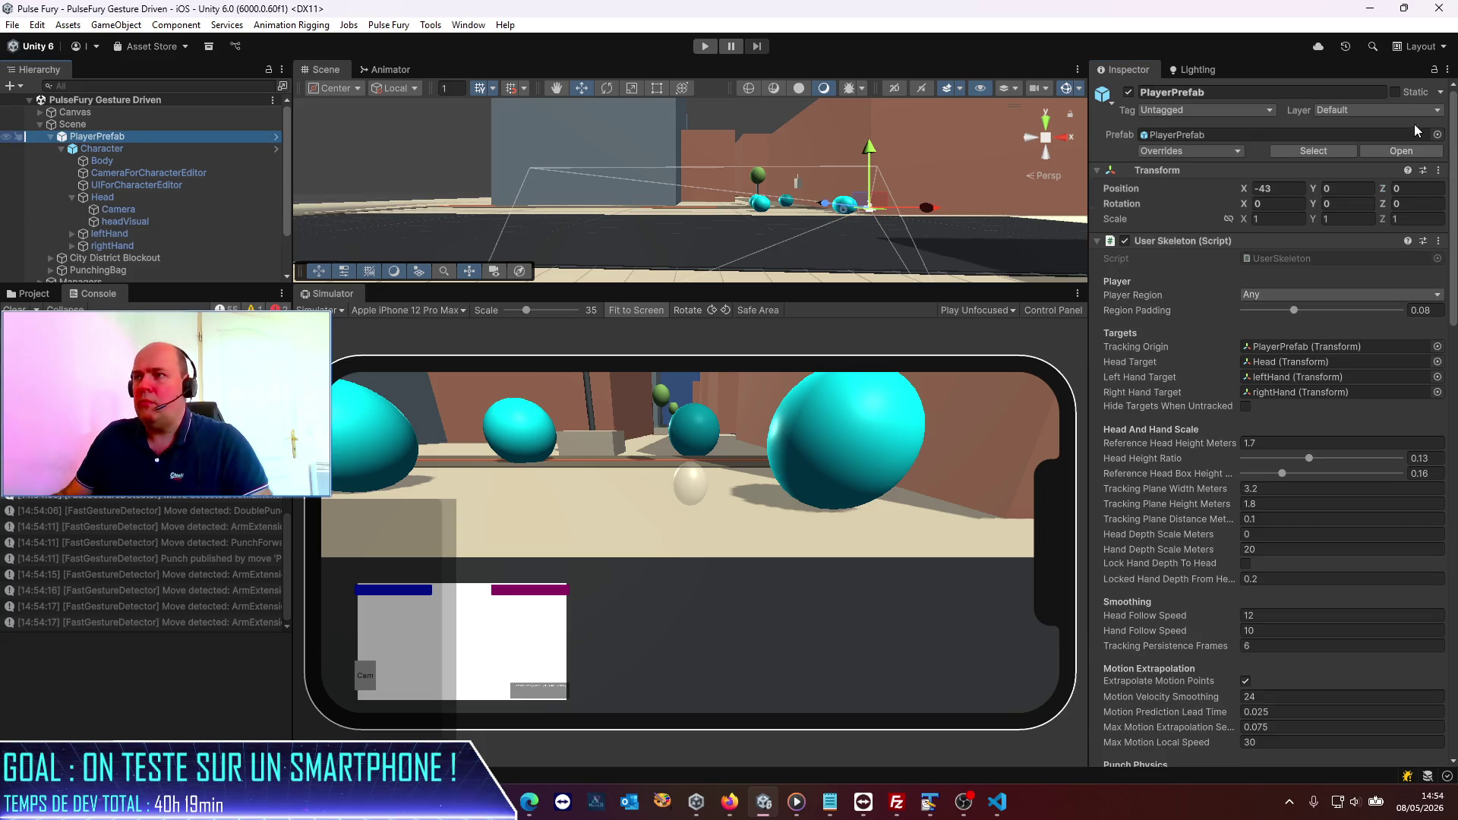
{"action": "left_click", "coordinate": [1209, 151]}
{"action": "left_click", "coordinate": [1291, 323]}
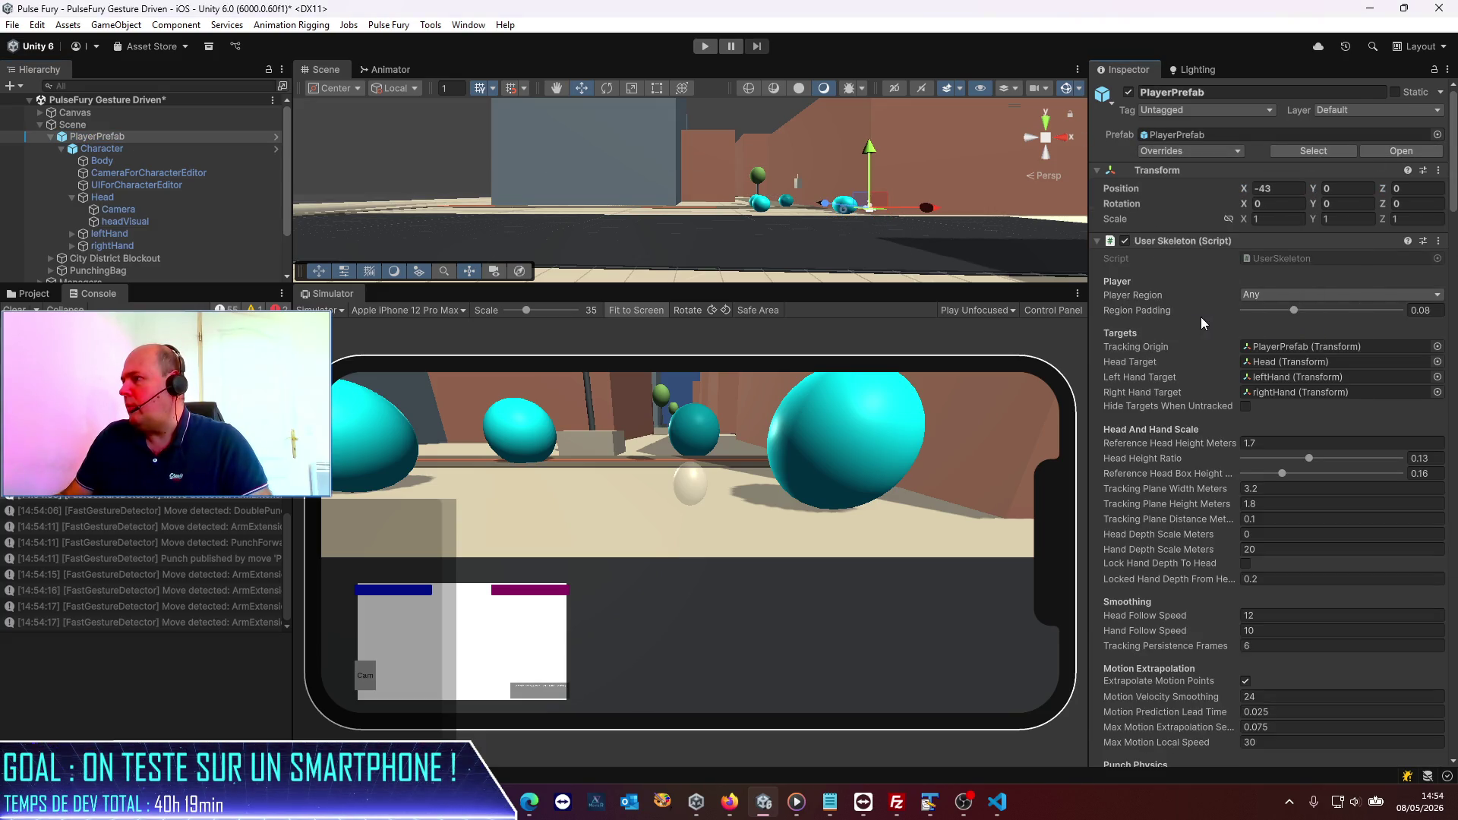
{"action": "left_click", "coordinate": [704, 48]}
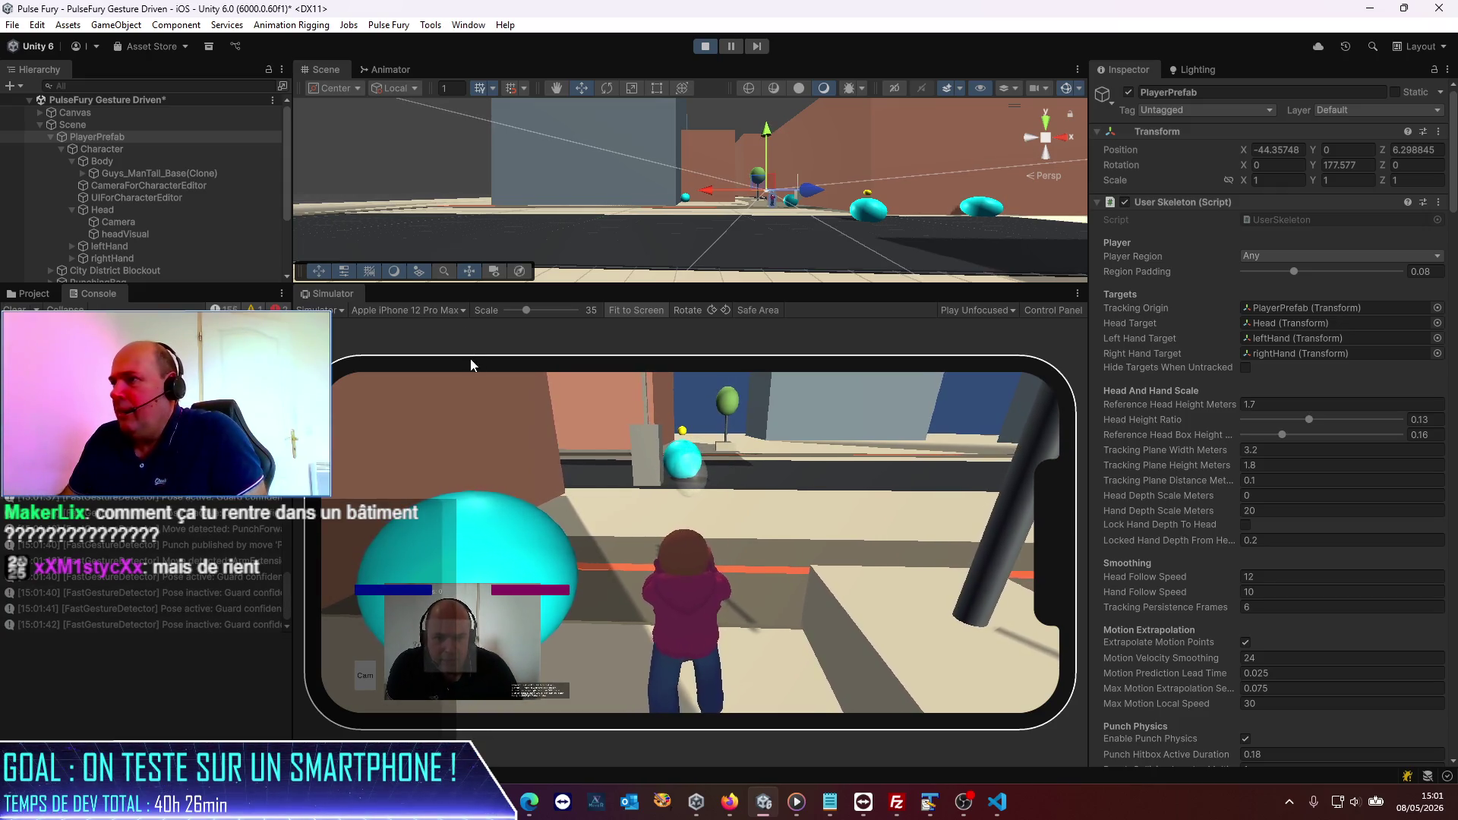
Step: Select the building wall the character hit during the play test
{"action": "left_click", "coordinate": [607, 144]}
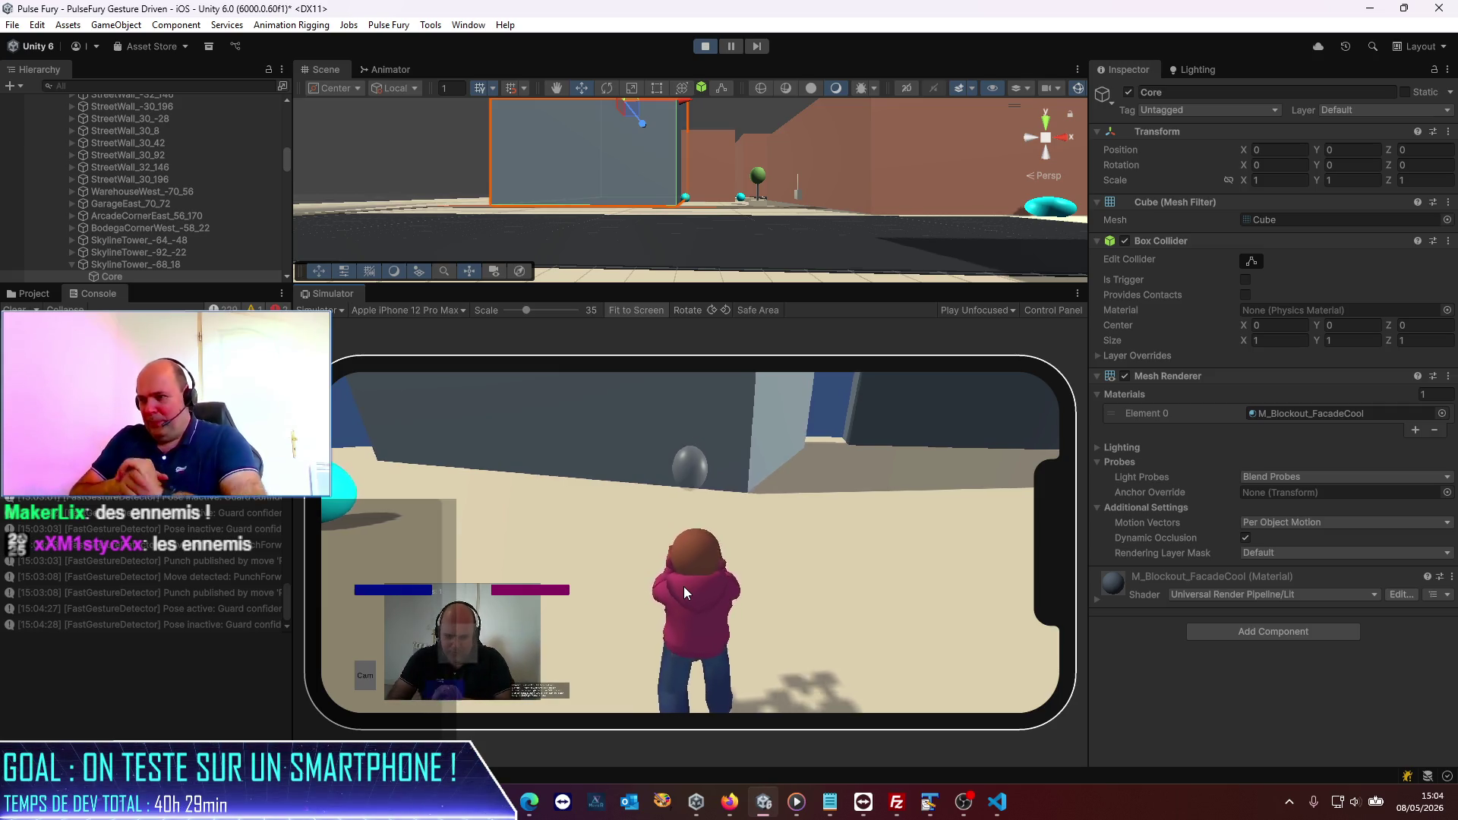
Step: Exit Play mode with Ctrl+P, give the Scene view more height, and widen the Hierarchy
{"action": "key", "text": "ctrl+p"}
{"action": "left_click_drag", "start_coordinate": [501, 287], "coordinate": [502, 435]}
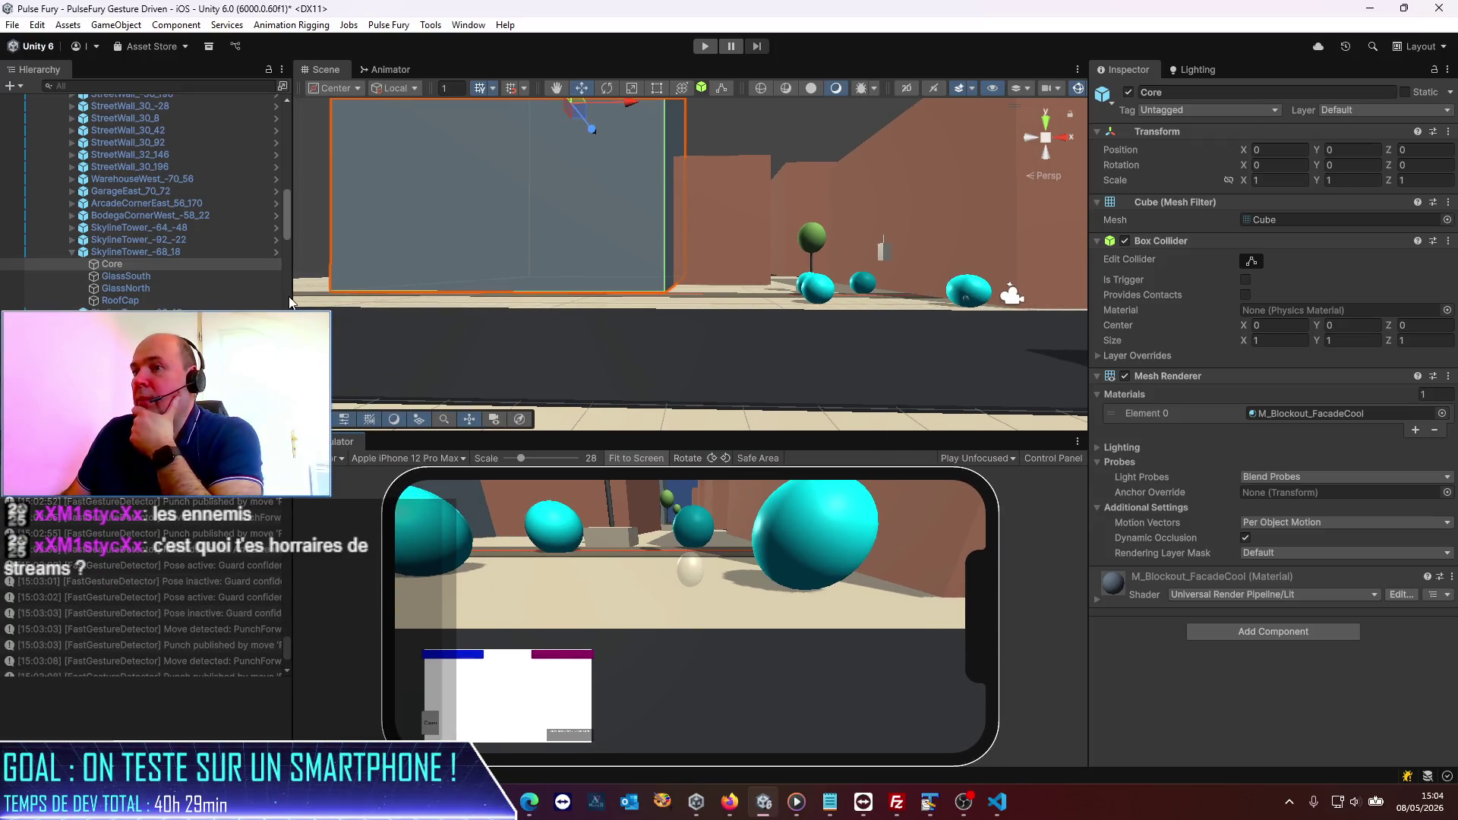
{"action": "mouse_move", "coordinate": [292, 325]}
{"action": "left_mouse_down"}
{"action": "mouse_move", "coordinate": [428, 325]}
{"action": "mouse_move", "coordinate": [397, 327]}
{"action": "left_mouse_up"}
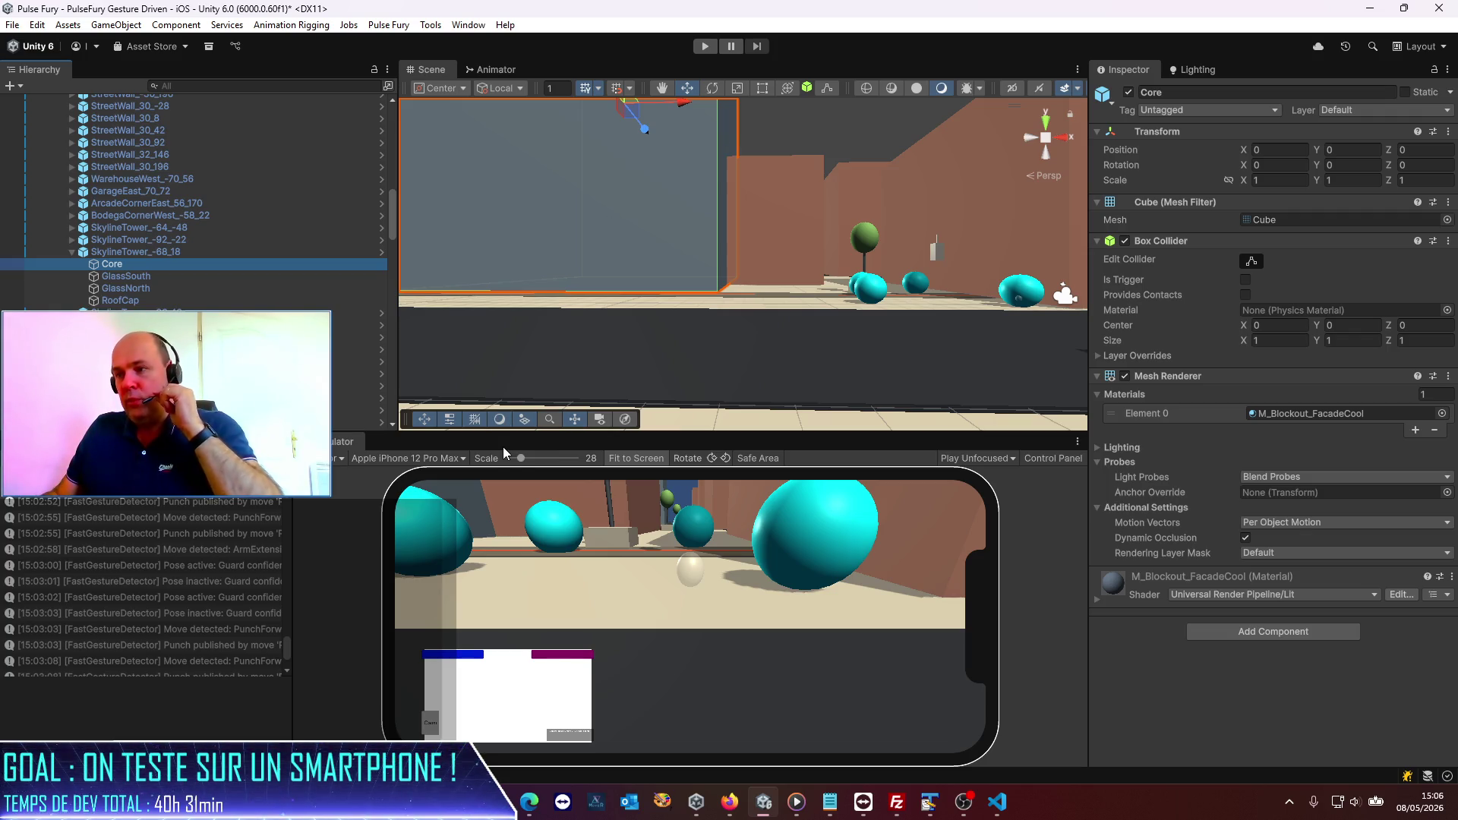
{"action": "mouse_move", "coordinate": [810, 435]}
{"action": "left_mouse_down"}
{"action": "mouse_move", "coordinate": [797, 505]}
{"action": "mouse_move", "coordinate": [775, 521]}
{"action": "mouse_move", "coordinate": [744, 473]}
{"action": "left_mouse_up"}
{"action": "mouse_move", "coordinate": [396, 371]}
{"action": "left_mouse_down"}
{"action": "mouse_move", "coordinate": [152, 371]}
{"action": "mouse_move", "coordinate": [320, 371]}
{"action": "left_mouse_up"}
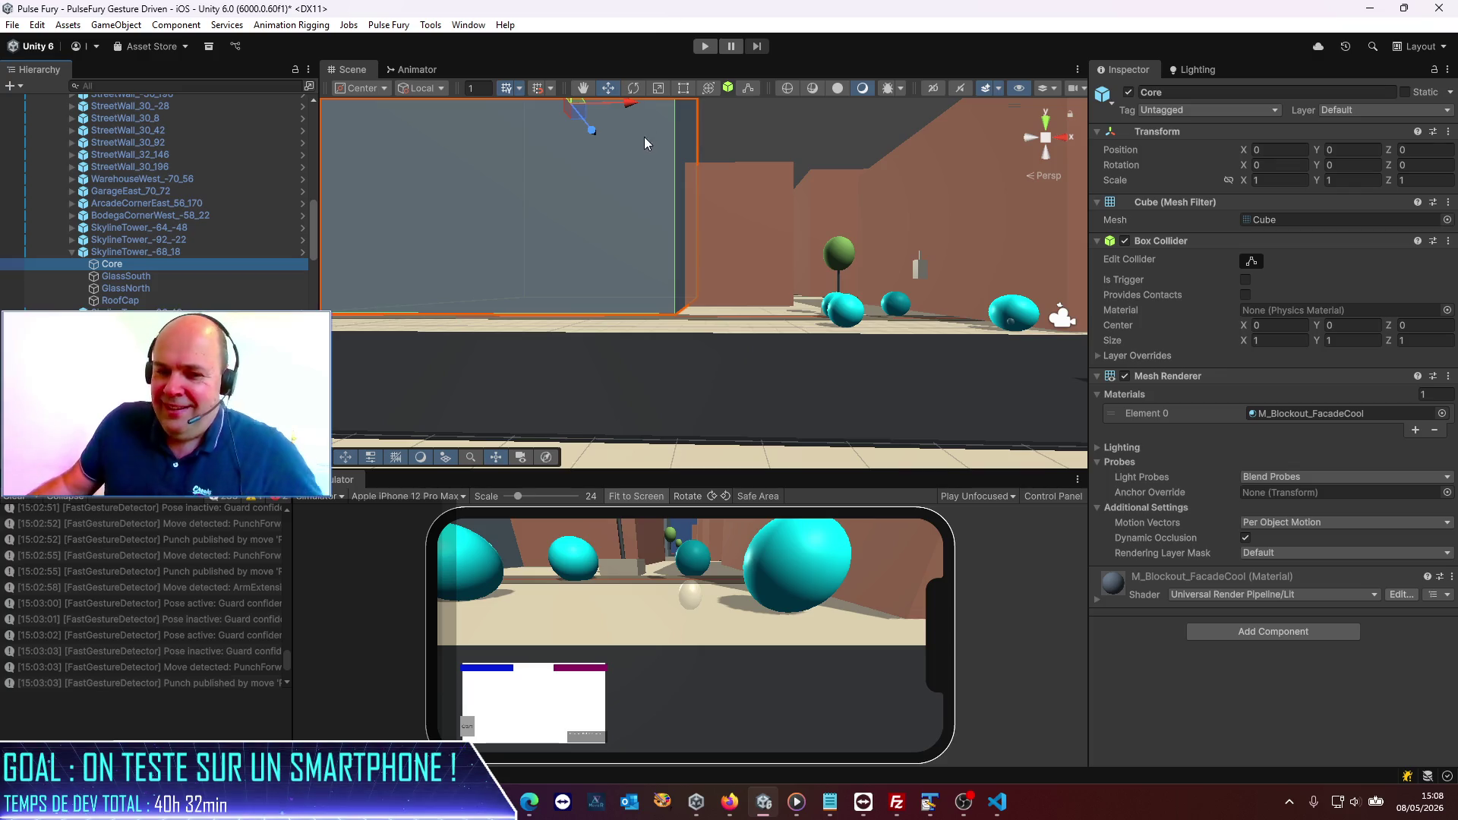
{"action": "left_click", "coordinate": [450, 26]}
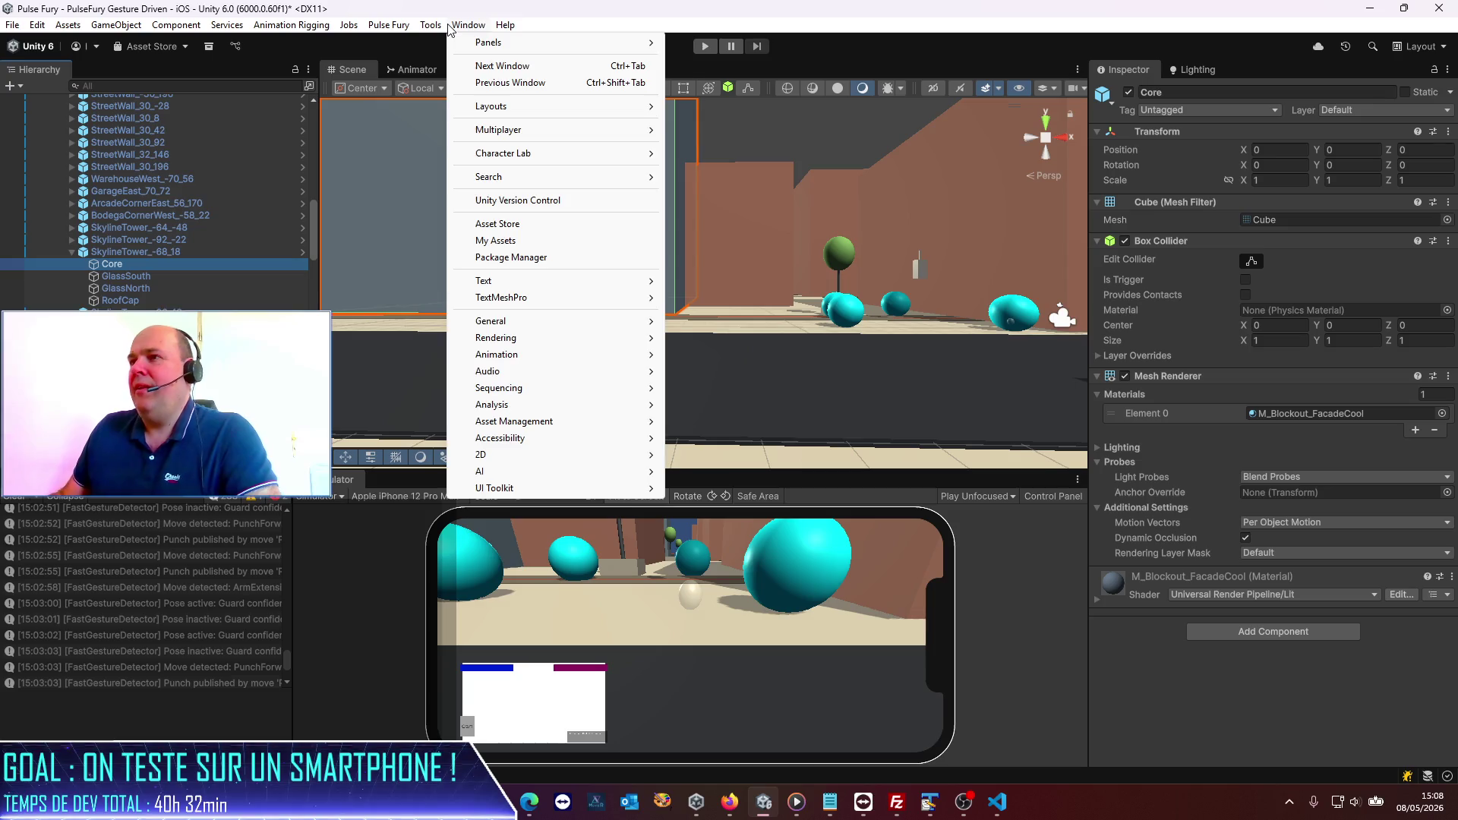
{"action": "mouse_move", "coordinate": [423, 29]}
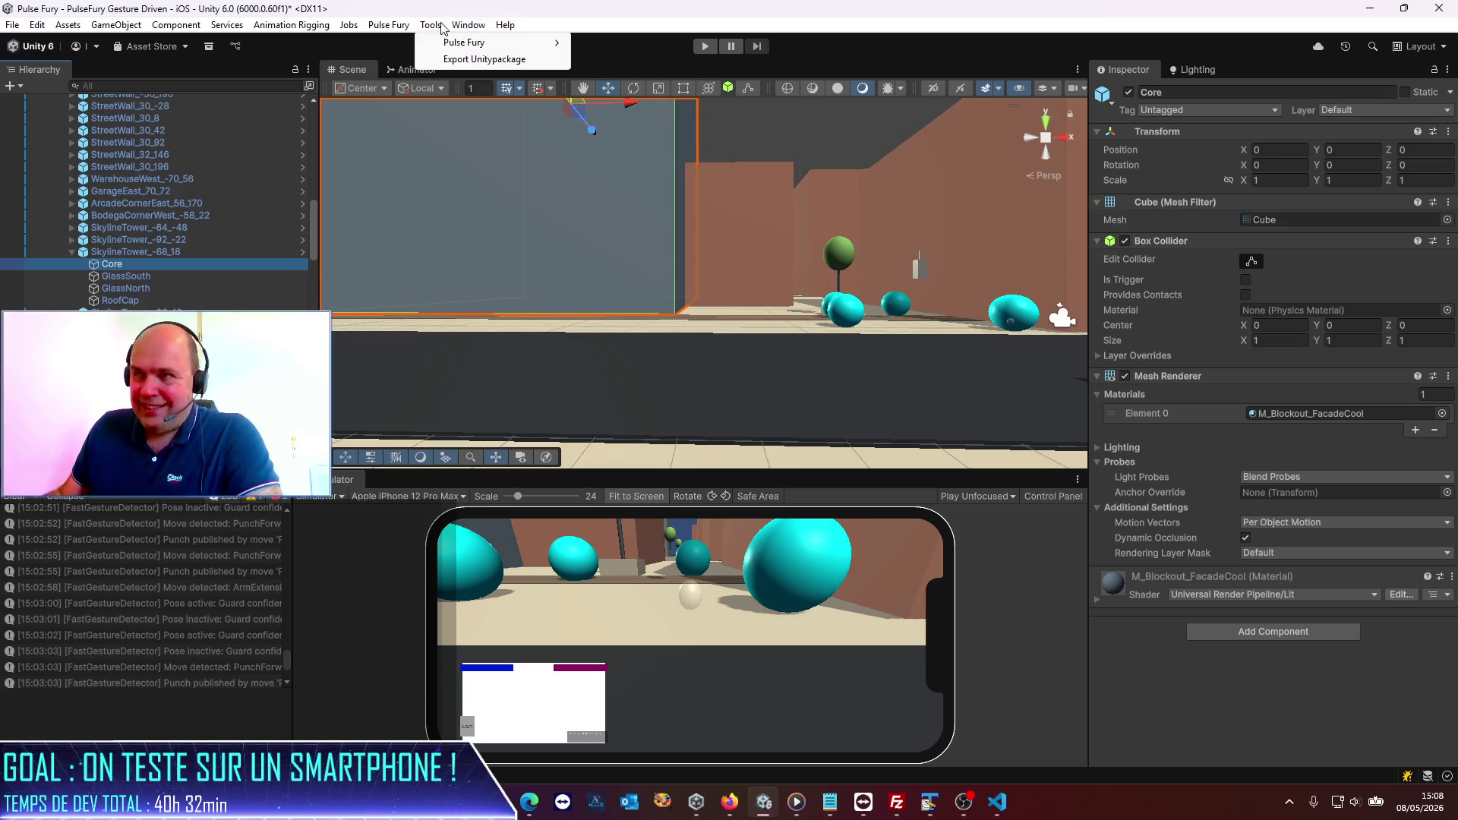
{"action": "mouse_move", "coordinate": [466, 25]}
{"action": "mouse_move", "coordinate": [529, 157]}
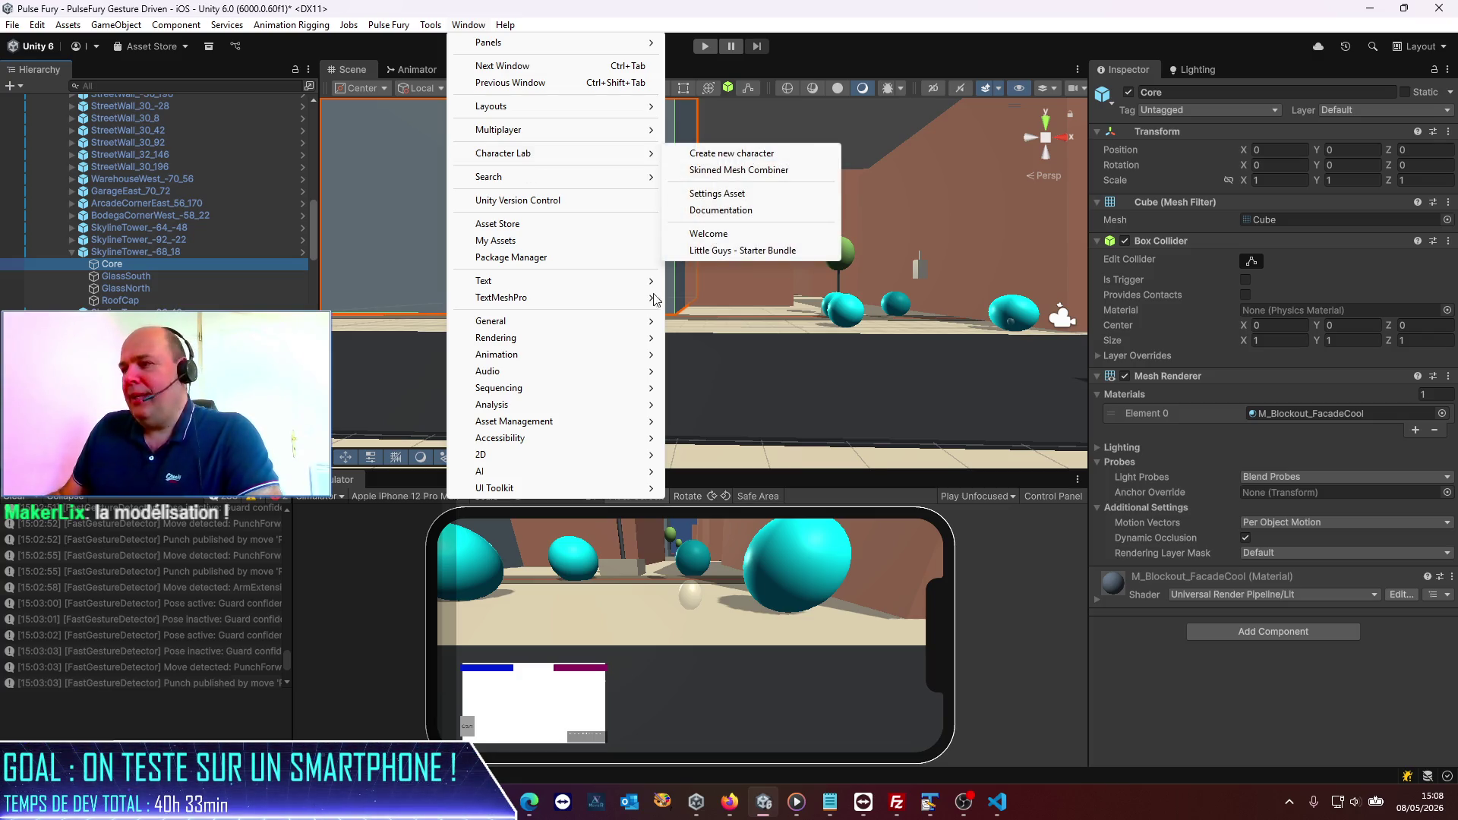
{"action": "left_click", "coordinate": [972, 568]}
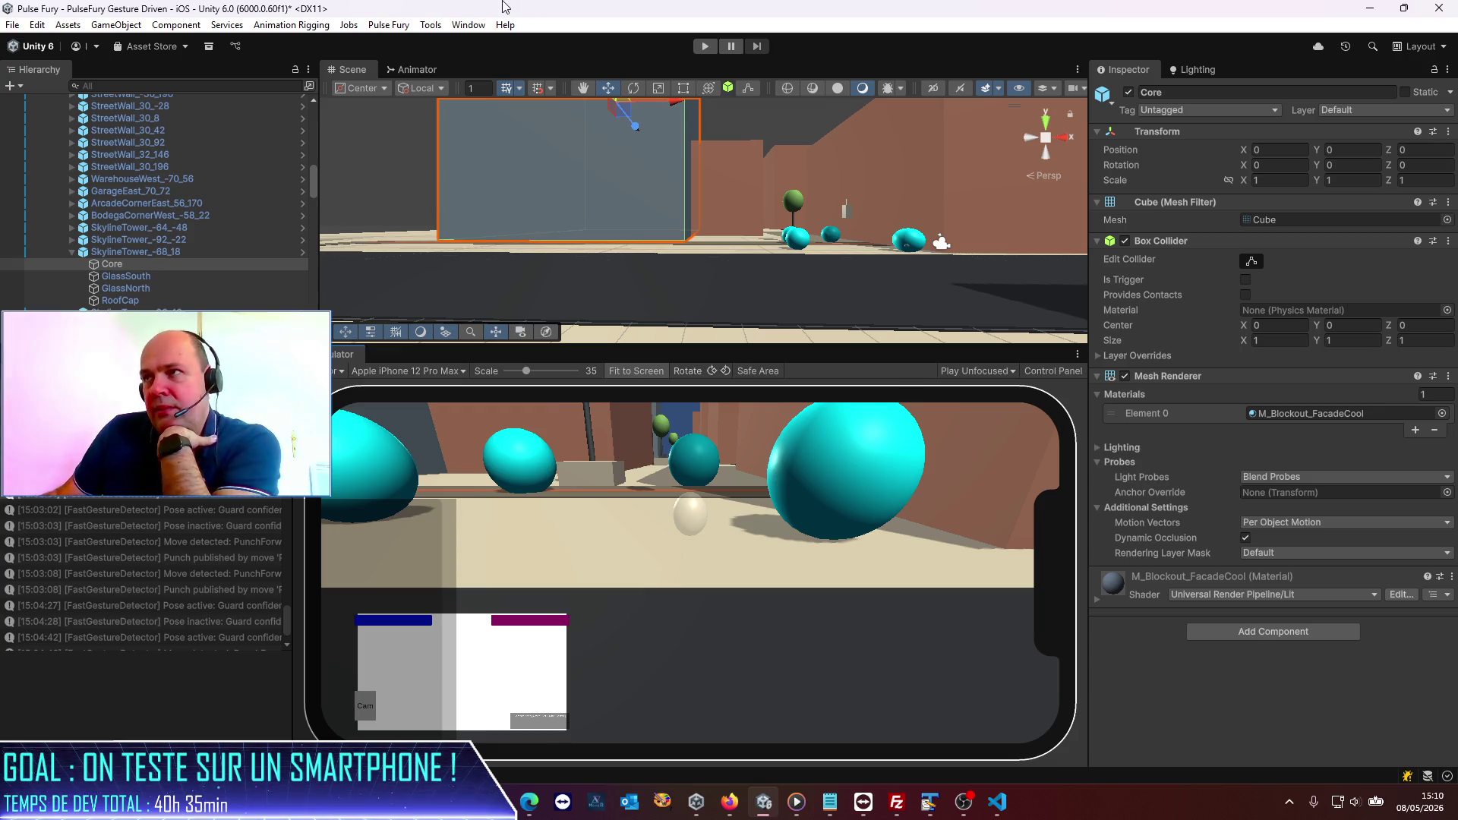
Step: Open the Window menu in the Unity menu bar
{"action": "left_click", "coordinate": [468, 25]}
Step: Choose Window > Character Lab > Create new character and save the modified scene
{"action": "mouse_move", "coordinate": [483, 162]}
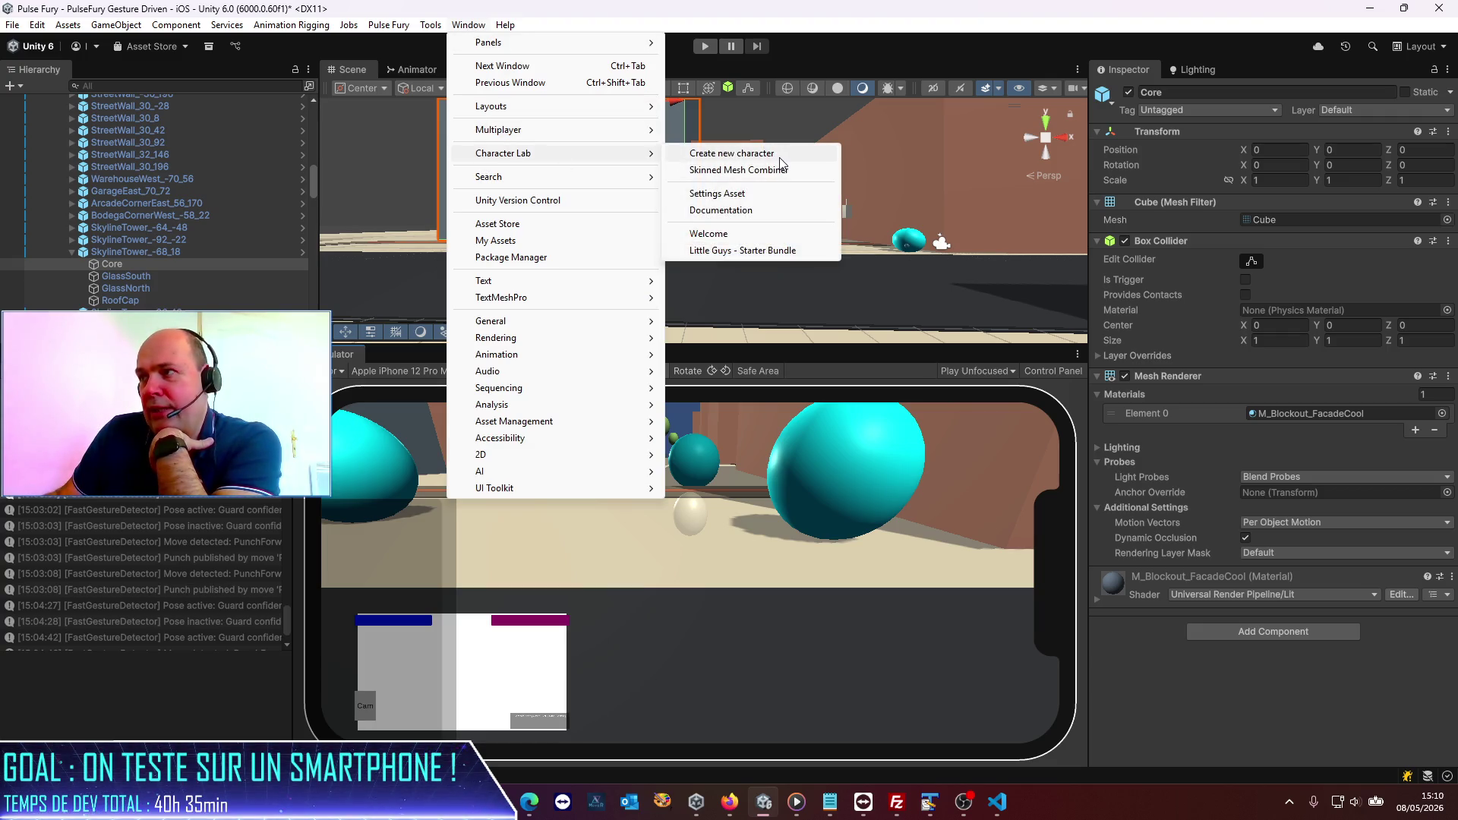
{"action": "left_click", "coordinate": [777, 156]}
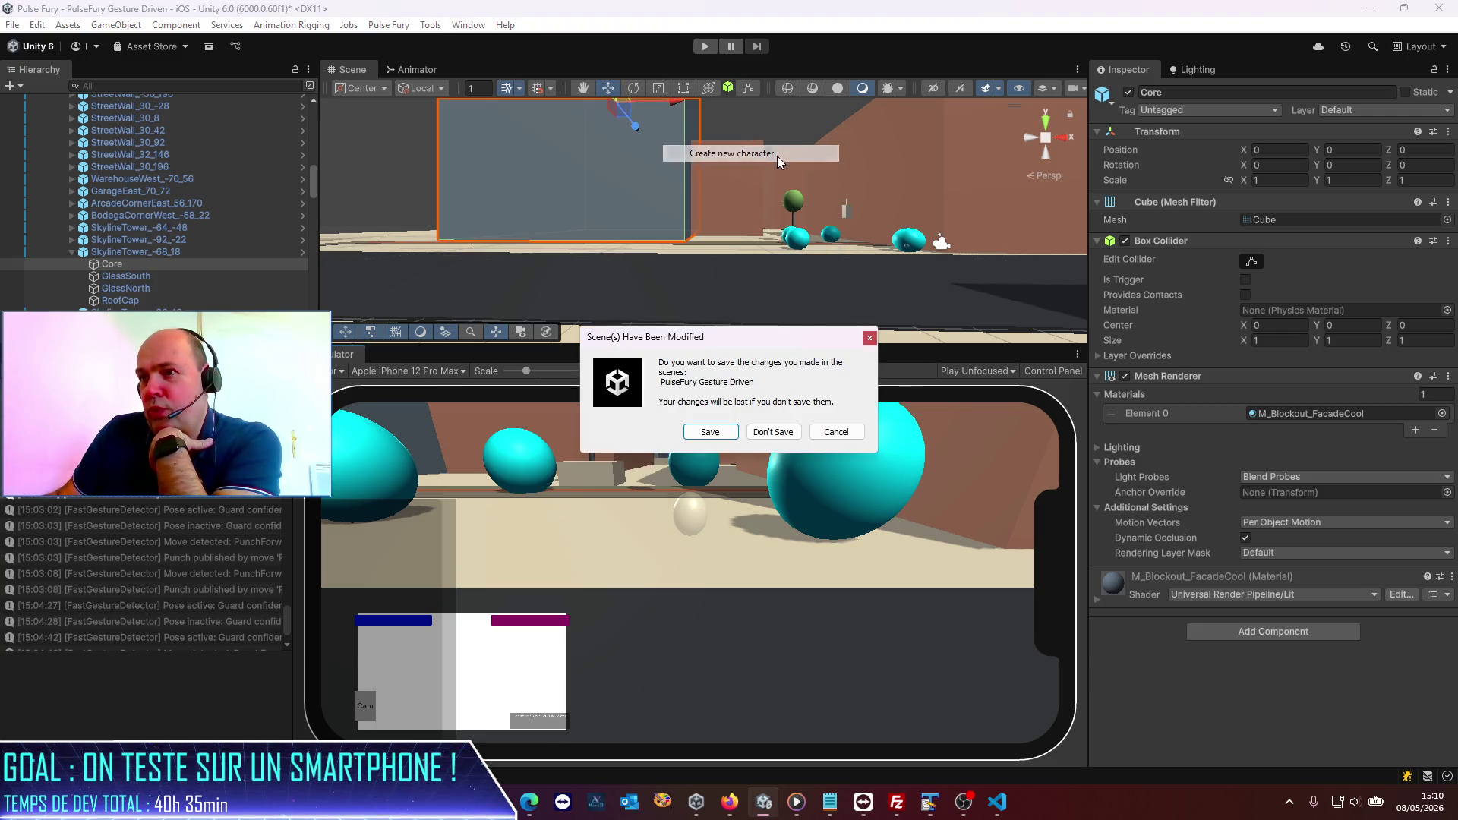
{"action": "left_click", "coordinate": [710, 433]}
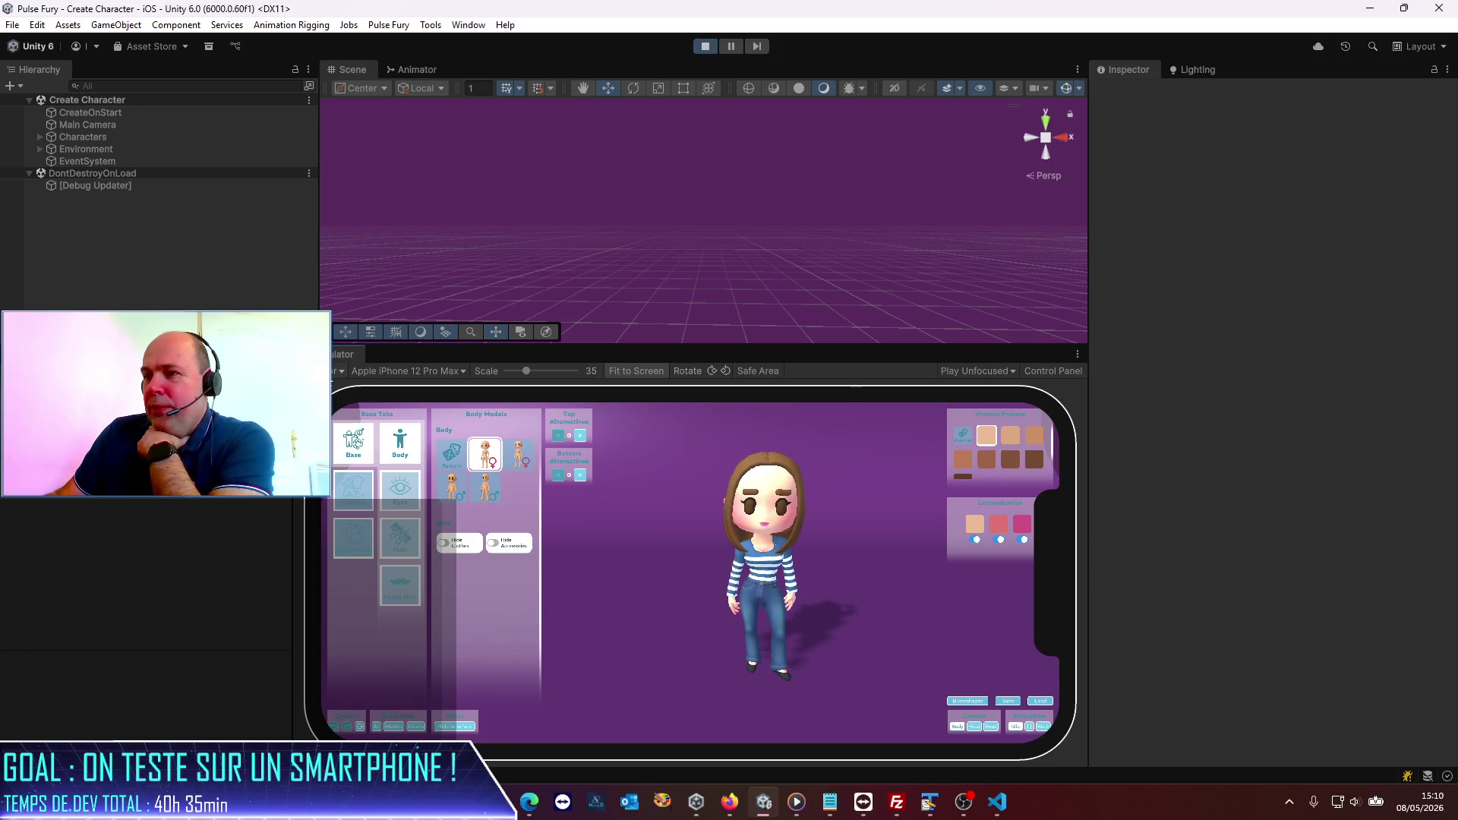
Step: Switch the preview from the phone simulator to the Game view and maximize it
{"action": "left_click", "coordinate": [338, 370]}
{"action": "left_click", "coordinate": [336, 391]}
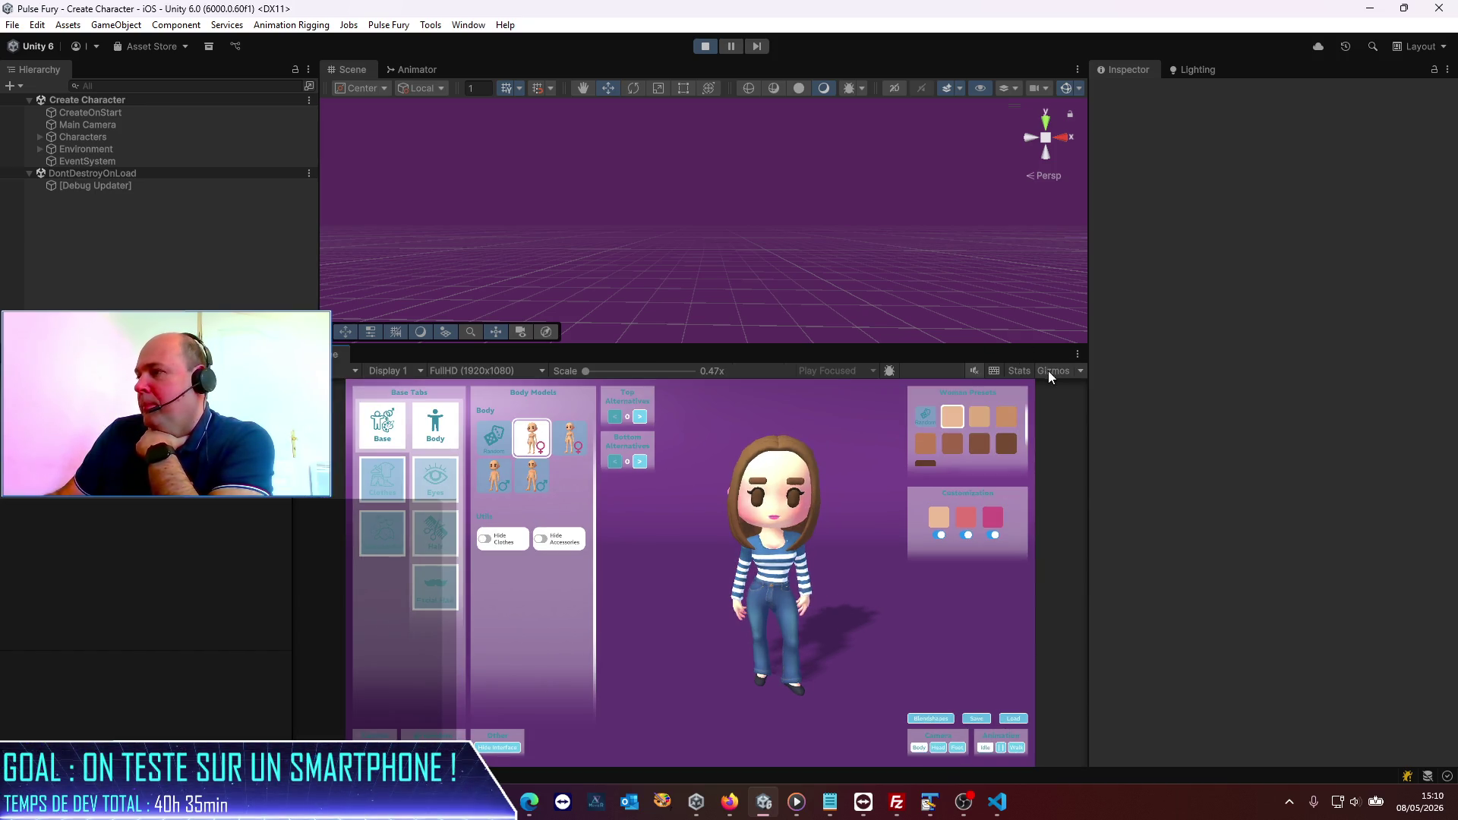
{"action": "left_click", "coordinate": [1077, 354]}
{"action": "left_click", "coordinate": [1114, 411]}
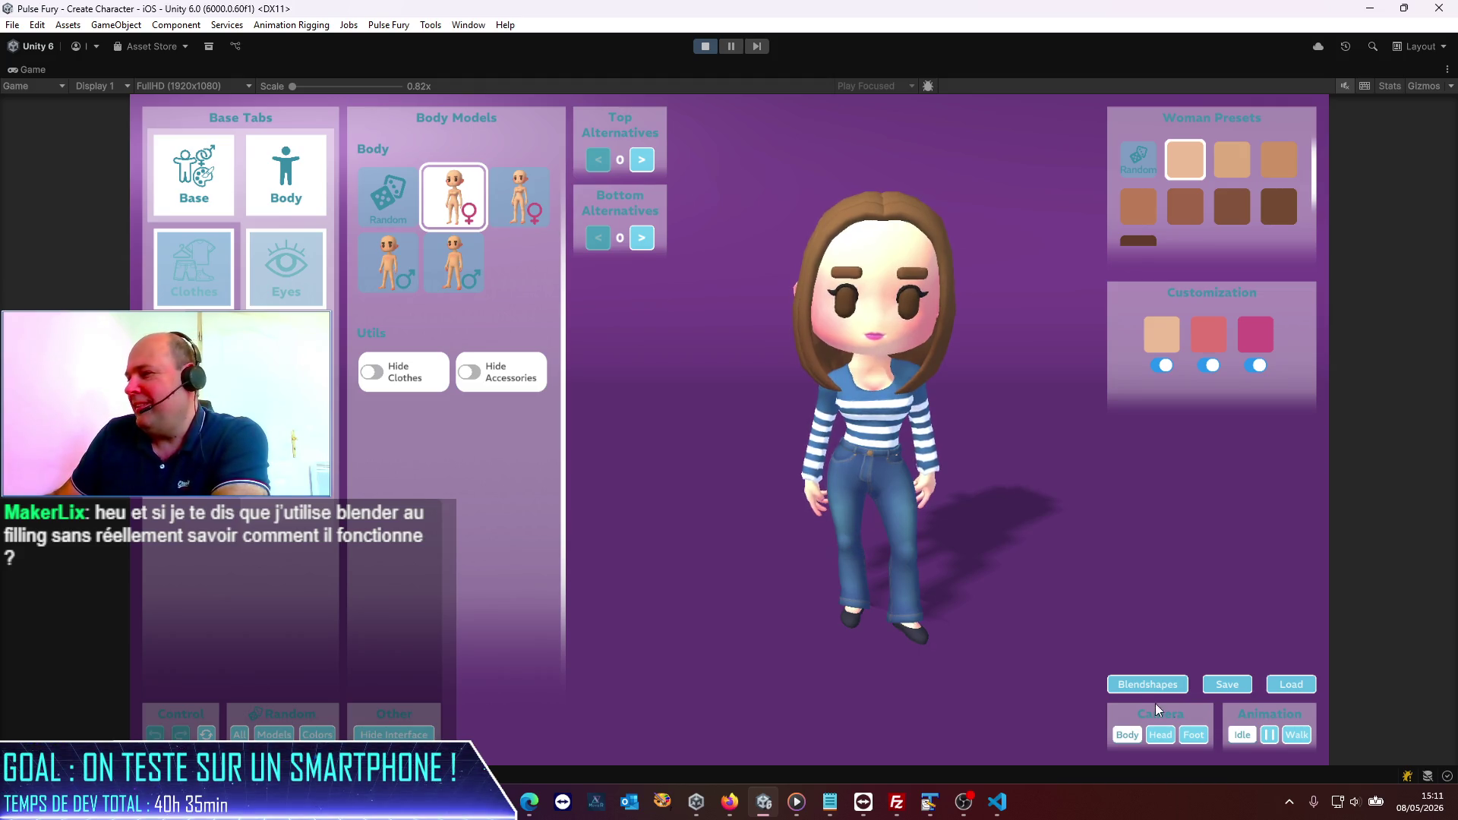
{"action": "mouse_move", "coordinate": [890, 579]}
{"action": "left_mouse_down"}
{"action": "mouse_move", "coordinate": [935, 541]}
{"action": "mouse_move", "coordinate": [761, 548]}
{"action": "mouse_move", "coordinate": [1211, 544]}
{"action": "mouse_move", "coordinate": [1195, 560]}
{"action": "mouse_move", "coordinate": [806, 556]}
{"action": "left_mouse_up"}
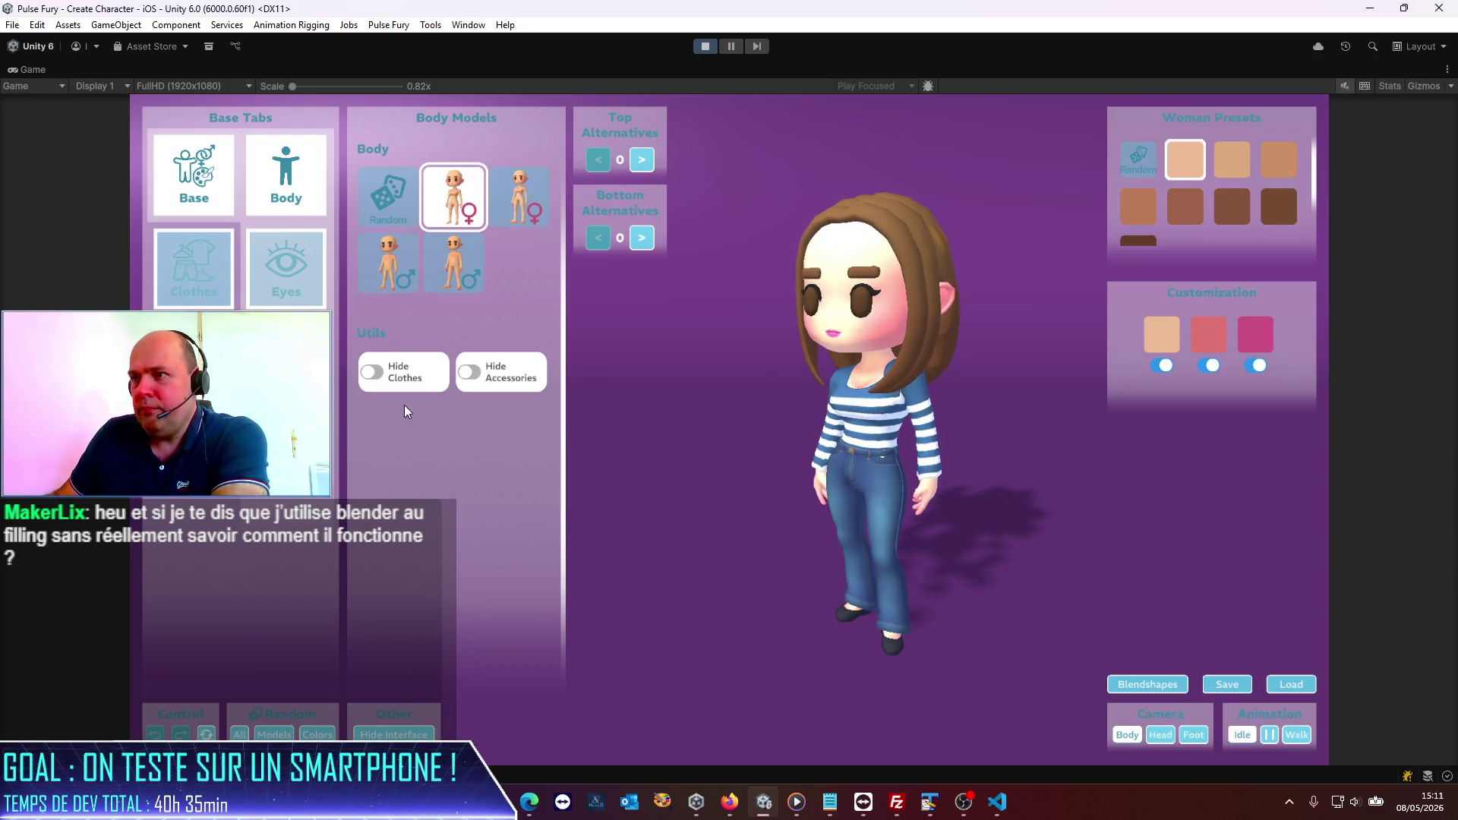
{"action": "left_click", "coordinate": [454, 262]}
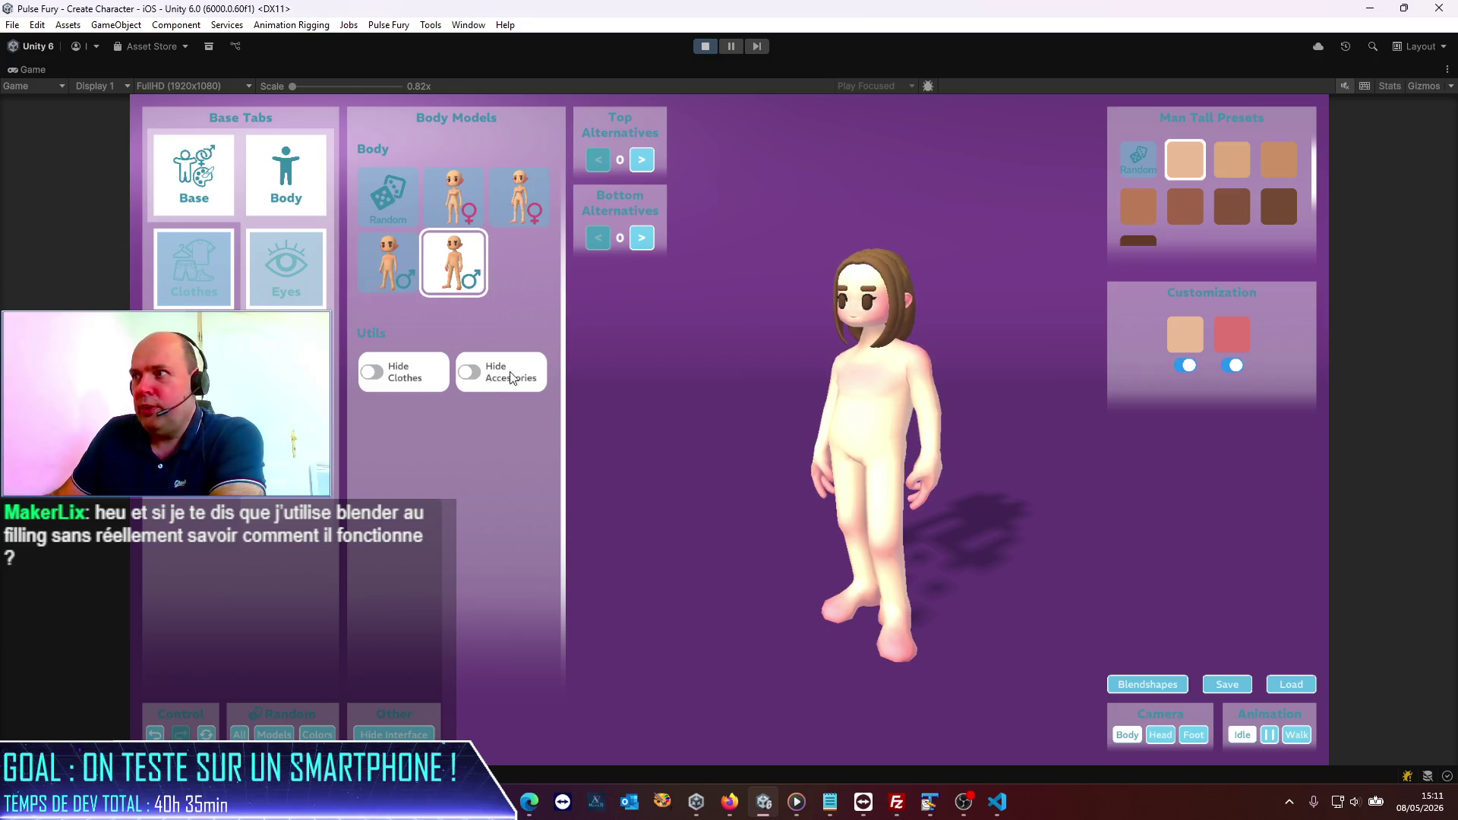
{"action": "left_click_drag", "start_coordinate": [1042, 498], "coordinate": [805, 503]}
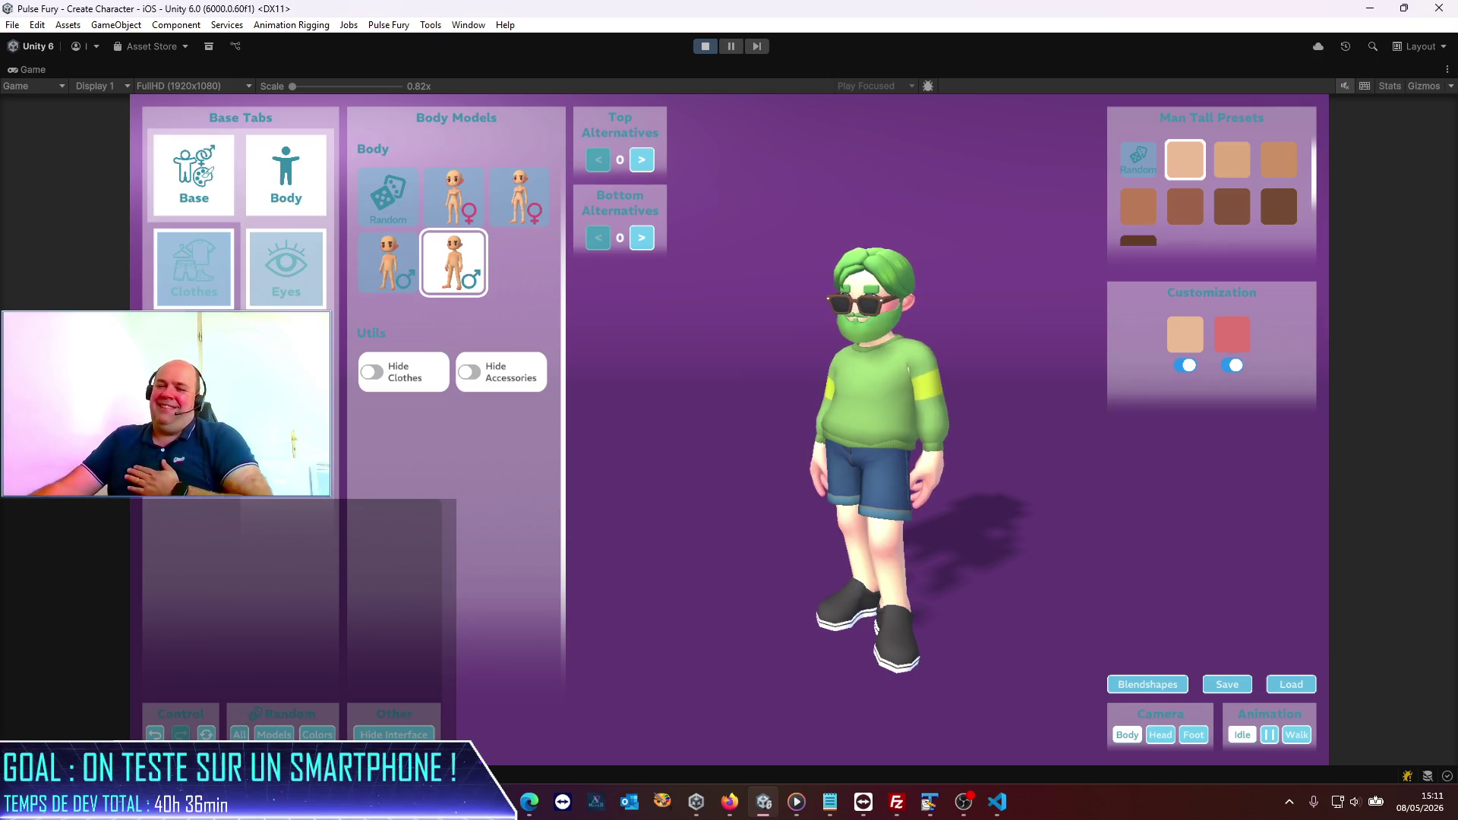
{"action": "mouse_move", "coordinate": [919, 549]}
{"action": "left_mouse_down"}
{"action": "mouse_move", "coordinate": [695, 495]}
{"action": "mouse_move", "coordinate": [735, 516]}
{"action": "mouse_move", "coordinate": [1097, 530]}
{"action": "mouse_move", "coordinate": [705, 541]}
{"action": "mouse_move", "coordinate": [937, 562]}
{"action": "left_mouse_up"}
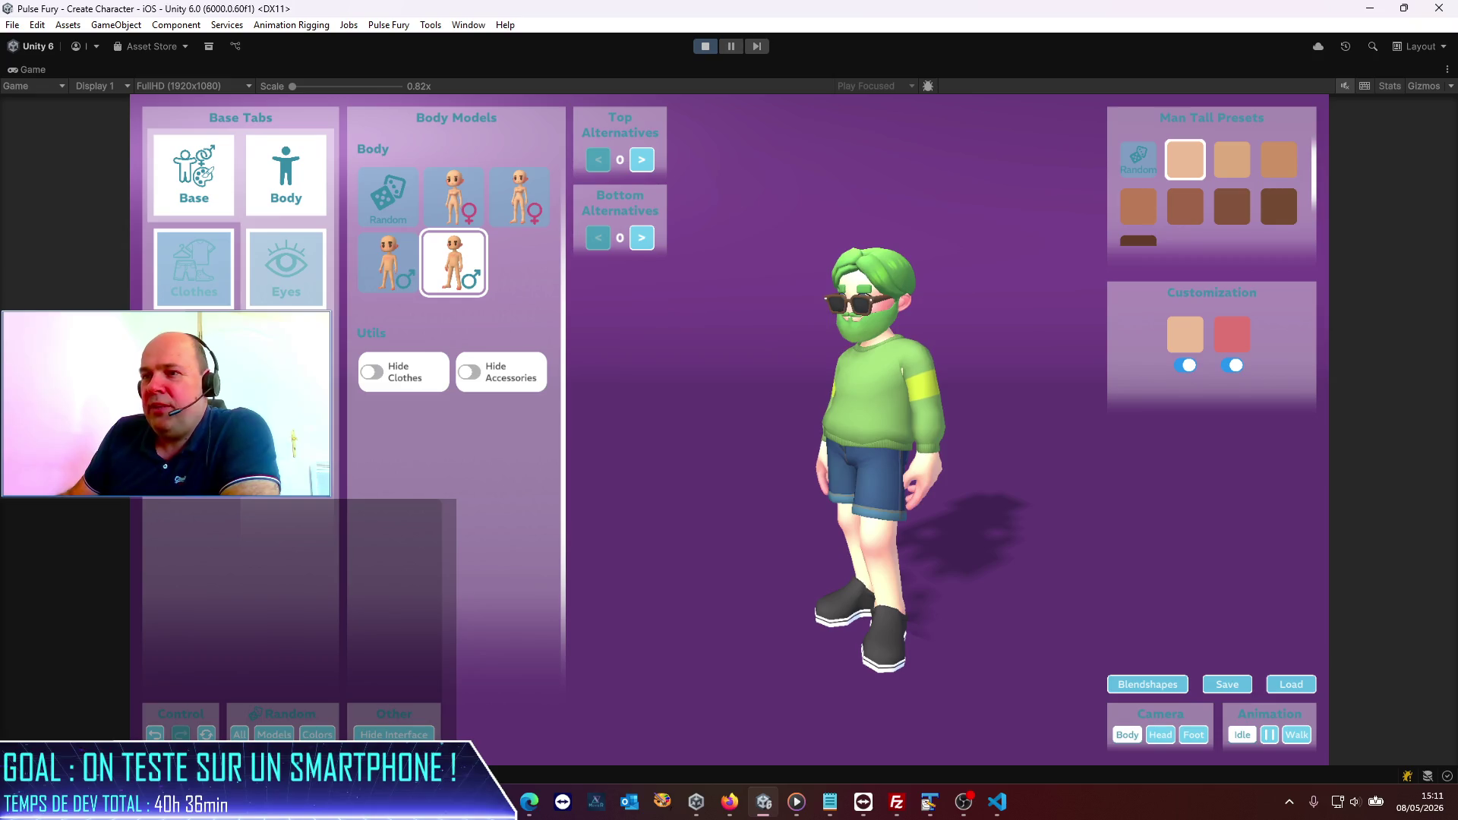
{"action": "left_click", "coordinate": [188, 296]}
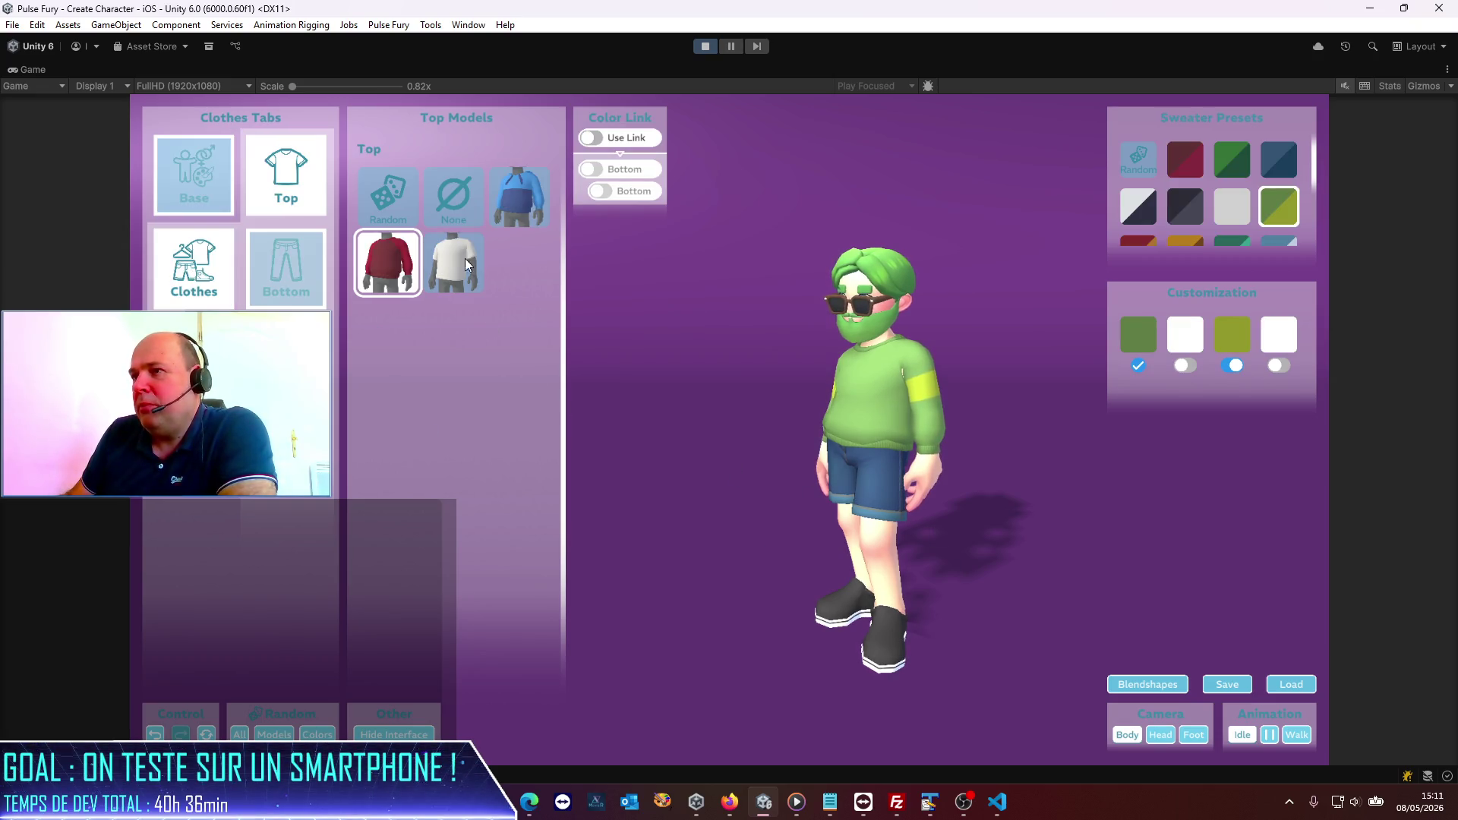
Step: Put long sweatpants on the character and, after trying several presets, apply the grey camo preset
{"action": "left_click", "coordinate": [296, 278]}
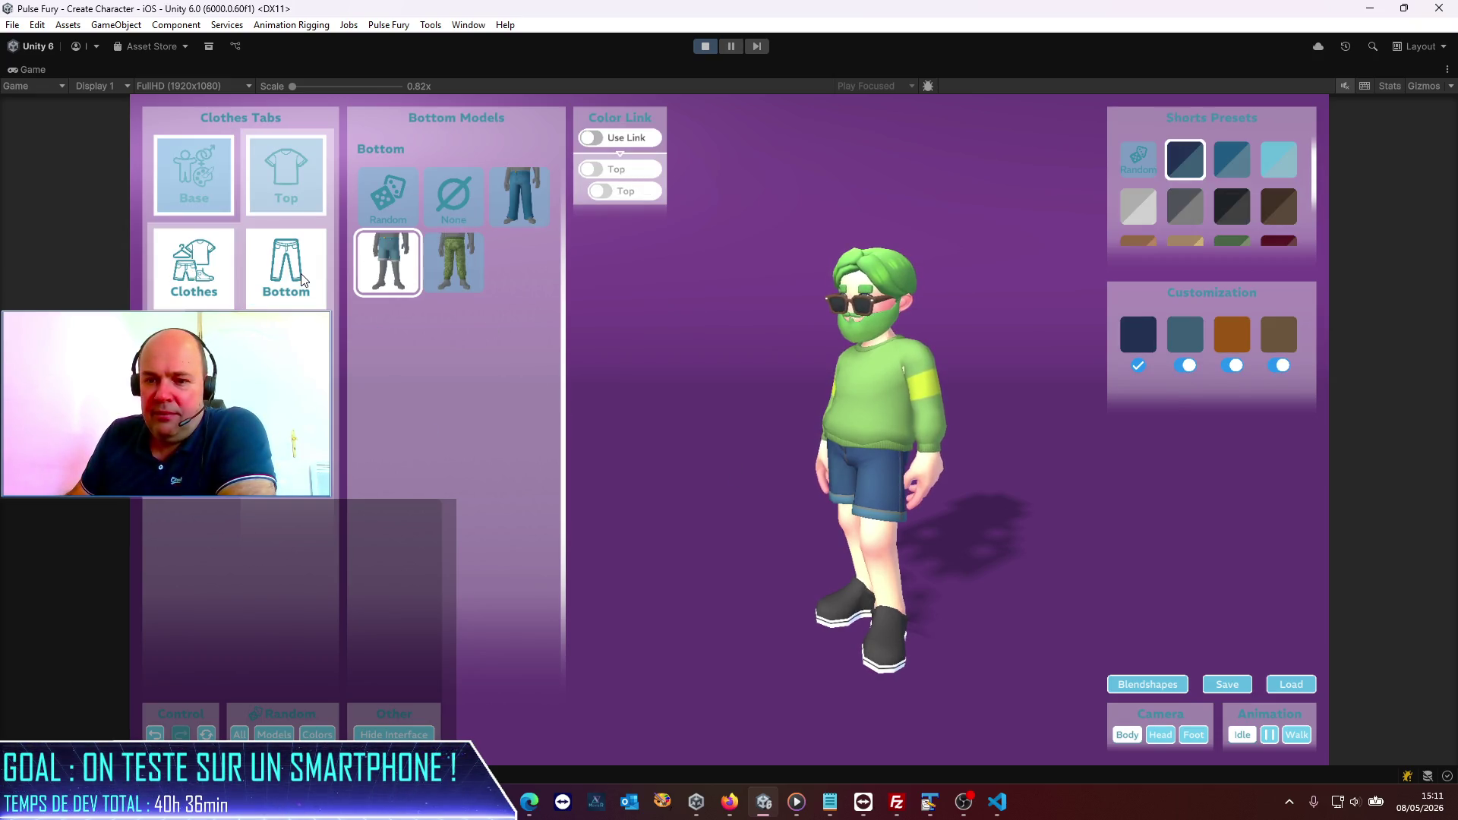
{"action": "left_click", "coordinate": [455, 250]}
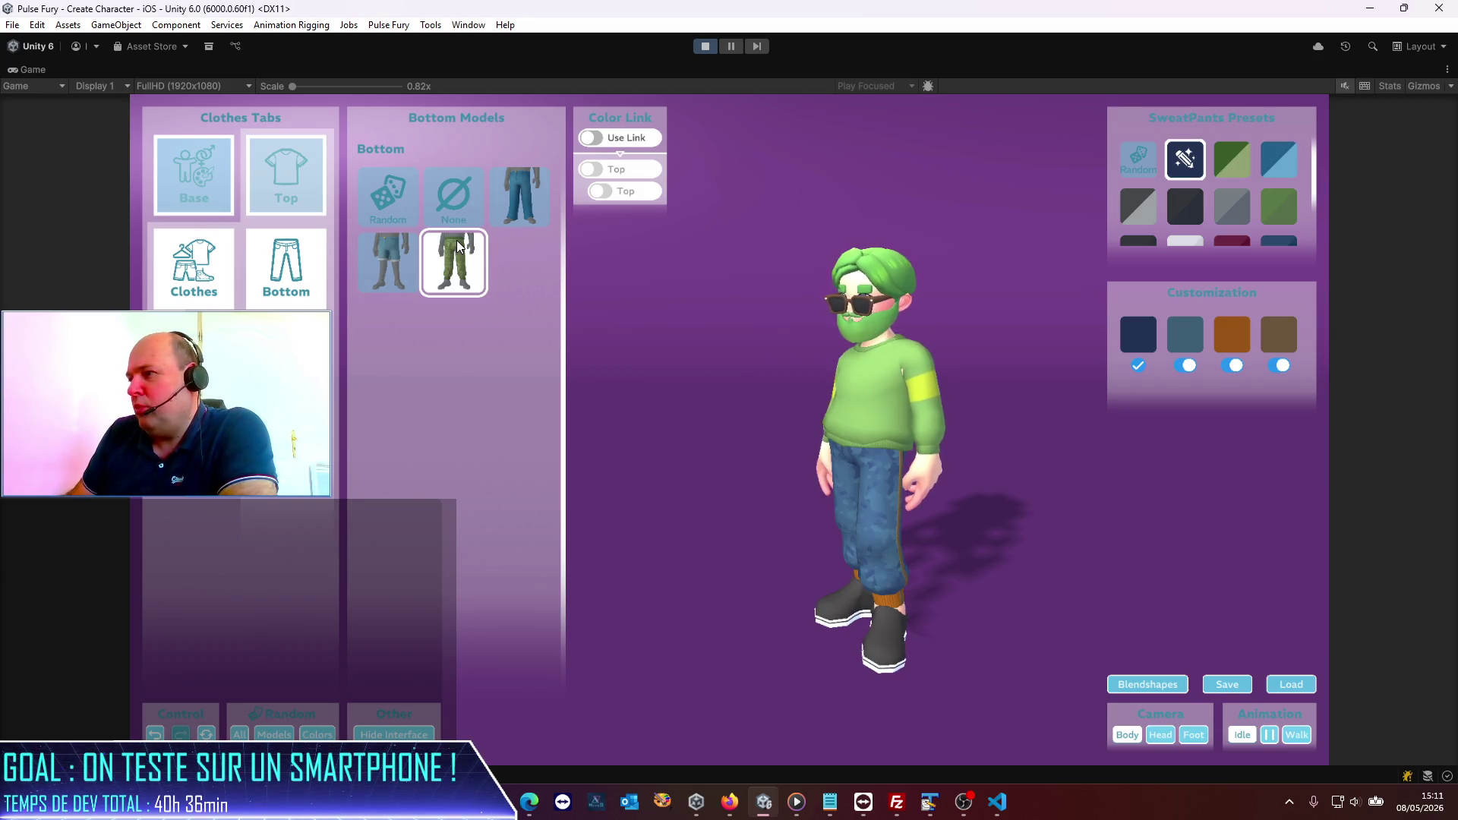
{"action": "left_click", "coordinate": [1293, 214]}
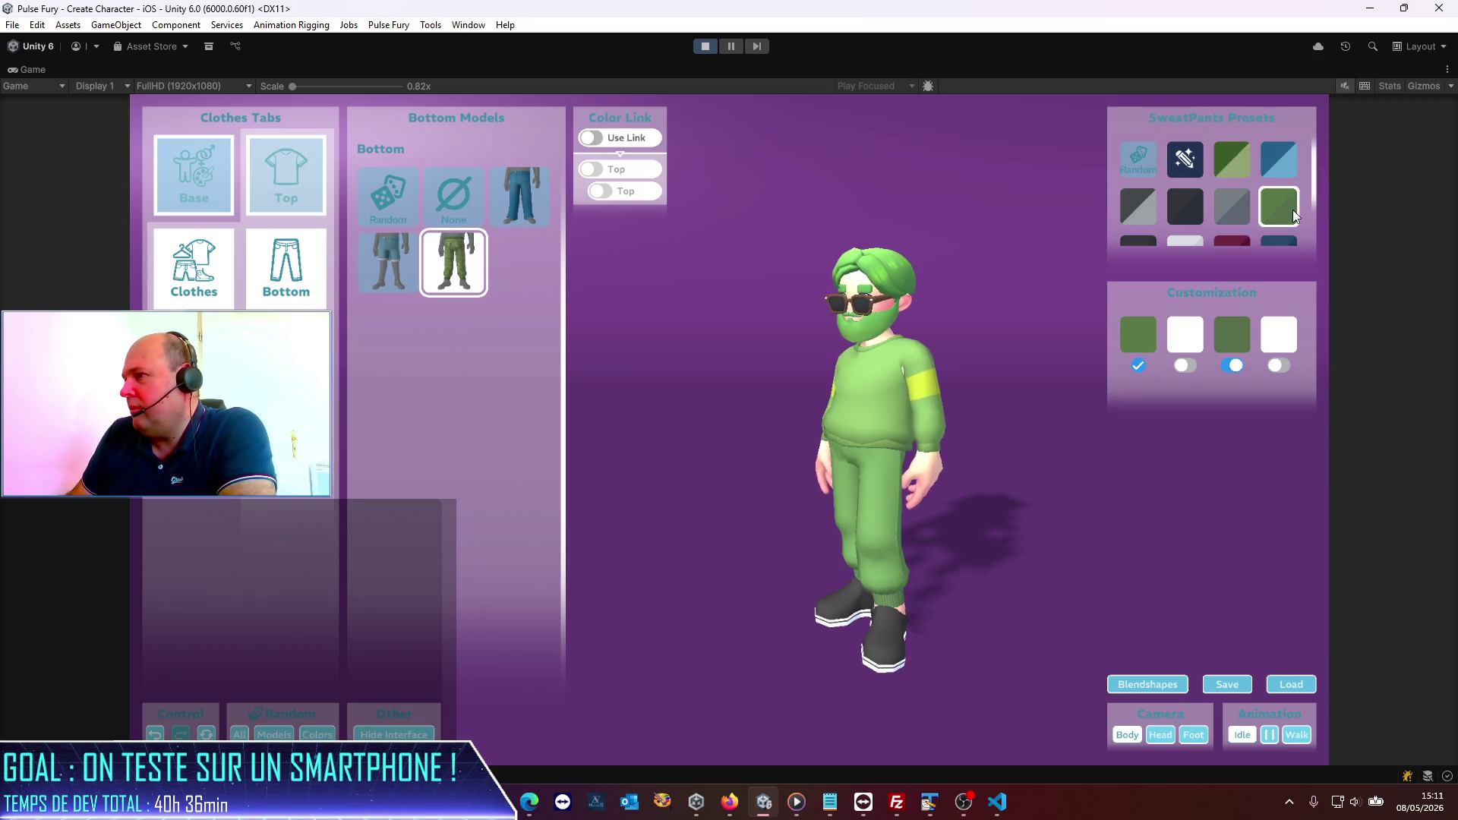
{"action": "left_click", "coordinate": [1237, 216]}
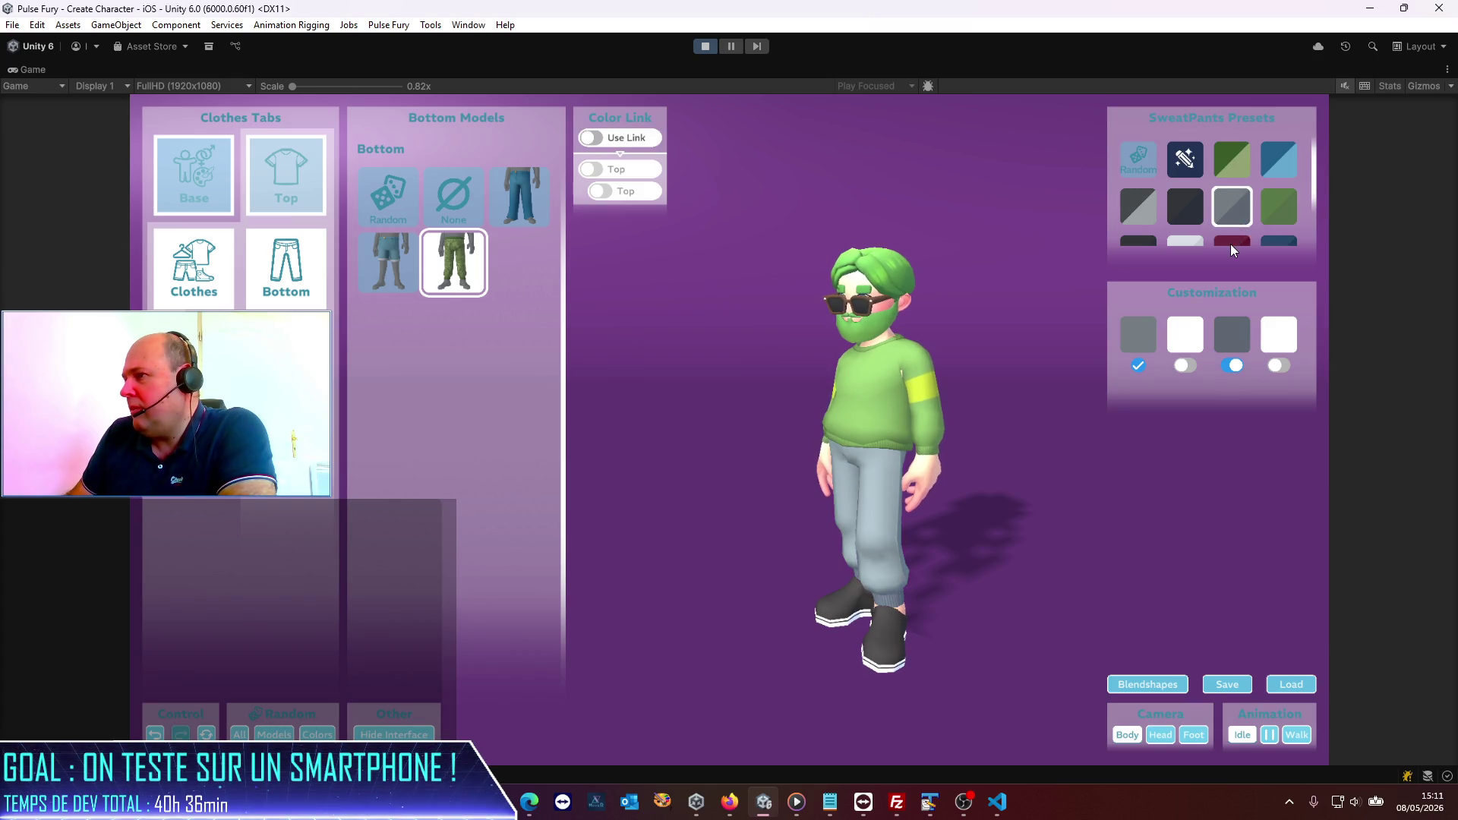
{"action": "left_click_drag", "start_coordinate": [1230, 244], "coordinate": [1234, 211]}
{"action": "left_click", "coordinate": [1242, 341]}
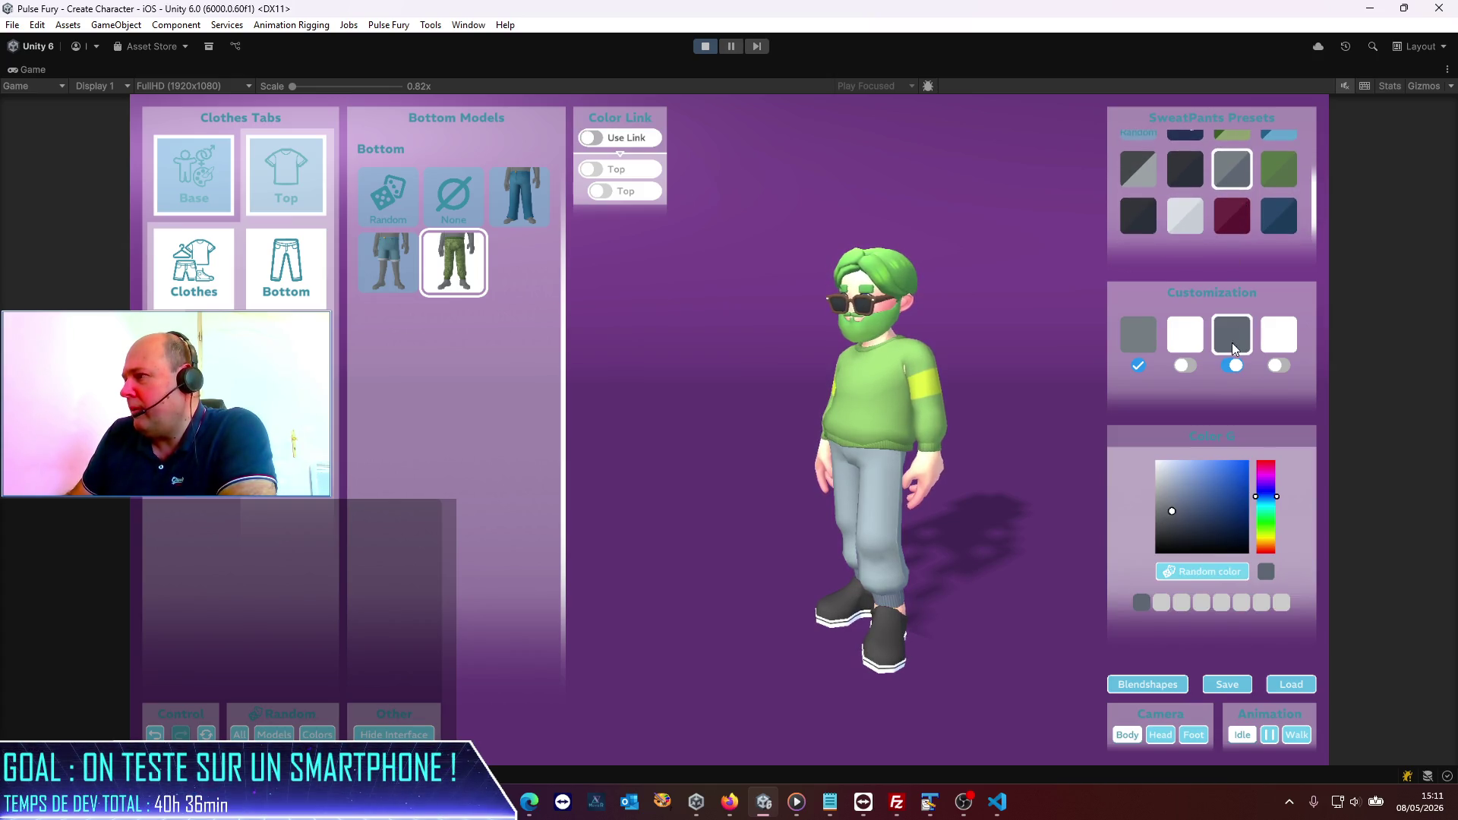
{"action": "left_click", "coordinate": [1174, 343]}
{"action": "left_click", "coordinate": [1139, 217]}
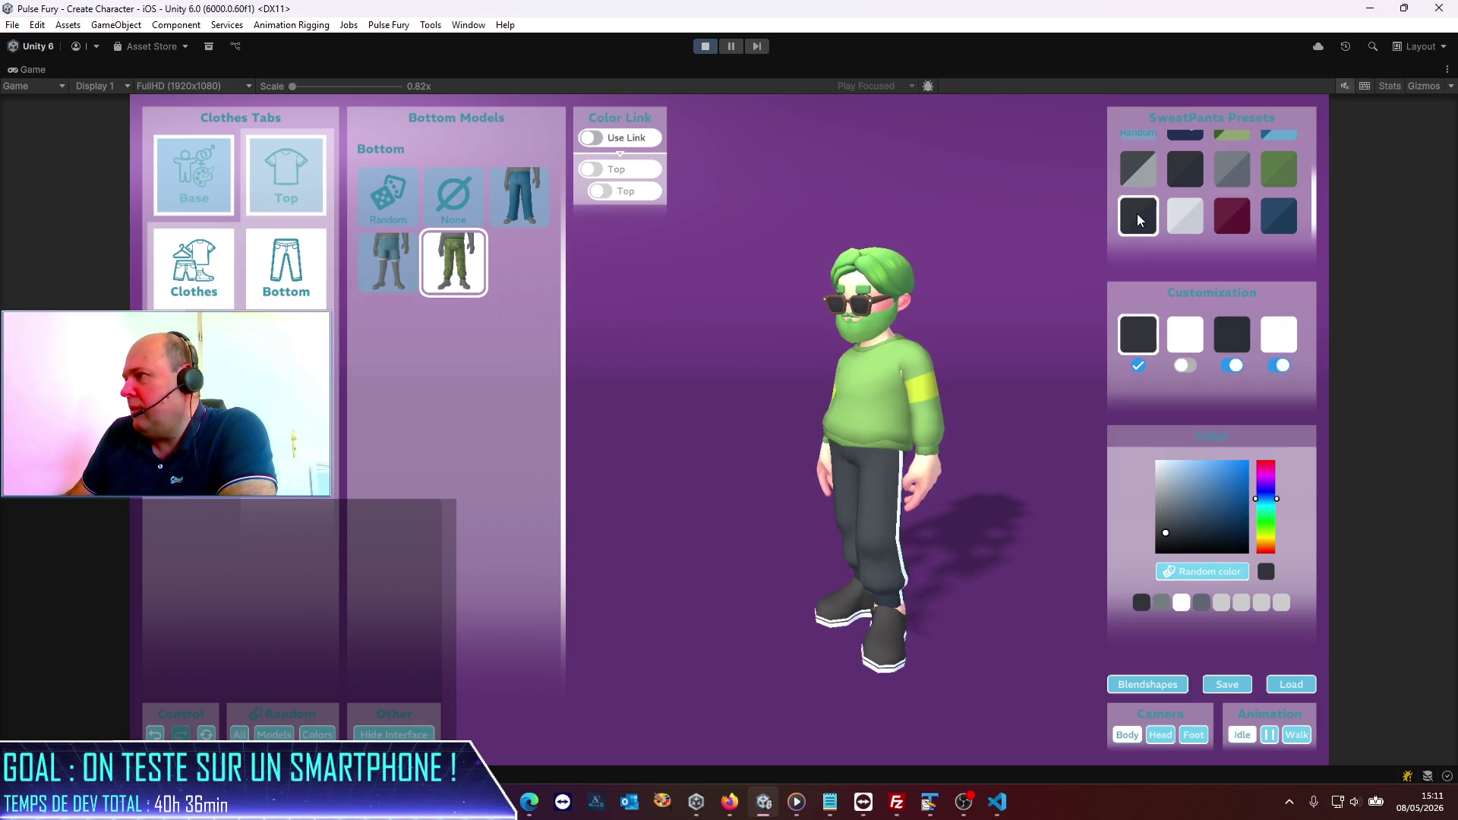
{"action": "left_click", "coordinate": [1182, 180]}
{"action": "left_click", "coordinate": [1141, 184]}
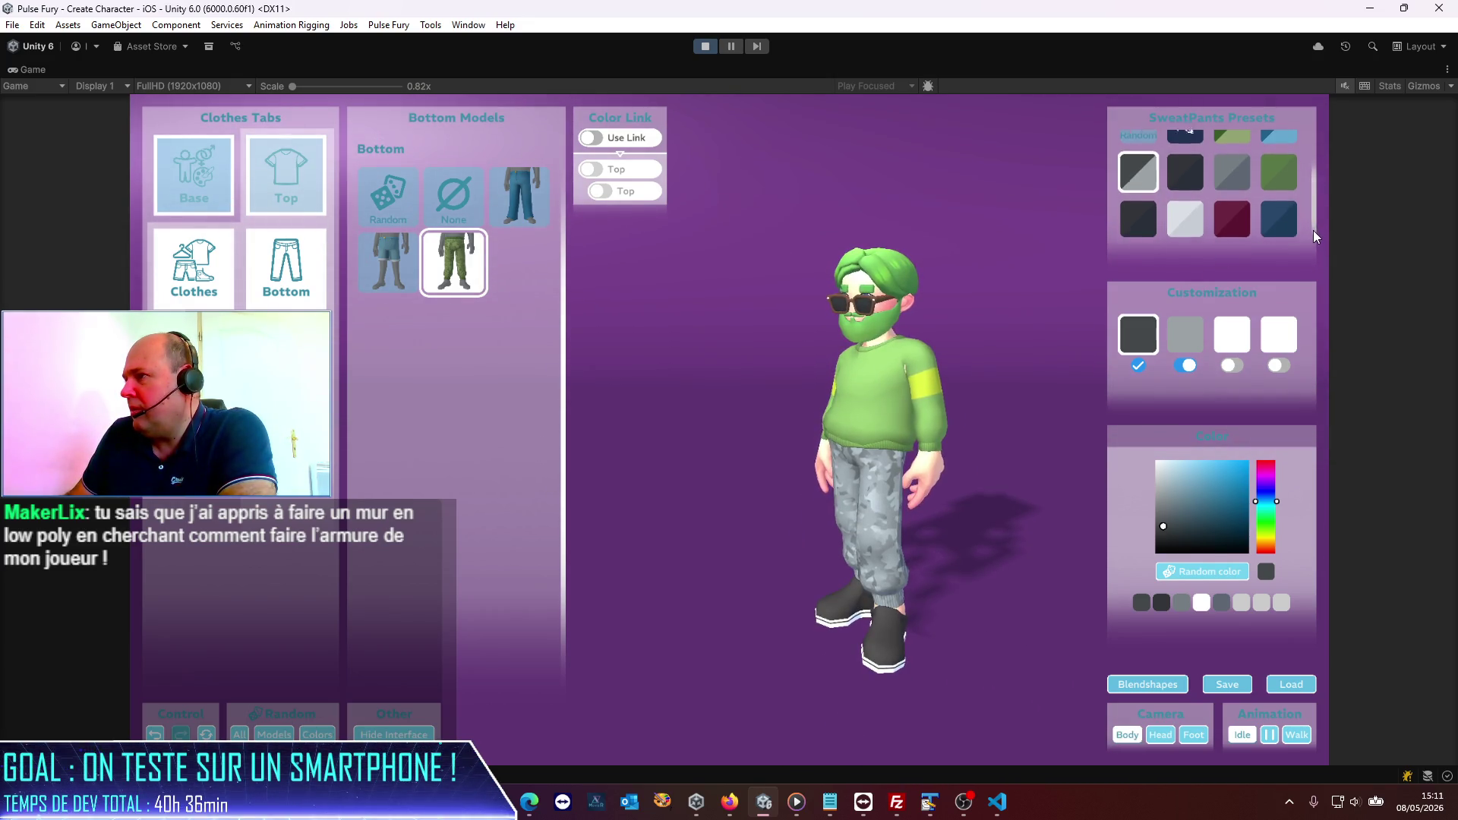
Step: Randomize the sweatpants colours, then set the third customization swatch to red
{"action": "scroll", "coordinate": [1291, 161], "scroll_direction": "up", "scroll_amount": 2}
{"action": "left_click", "coordinate": [1138, 168]}
{"action": "left_click", "coordinate": [1138, 169]}
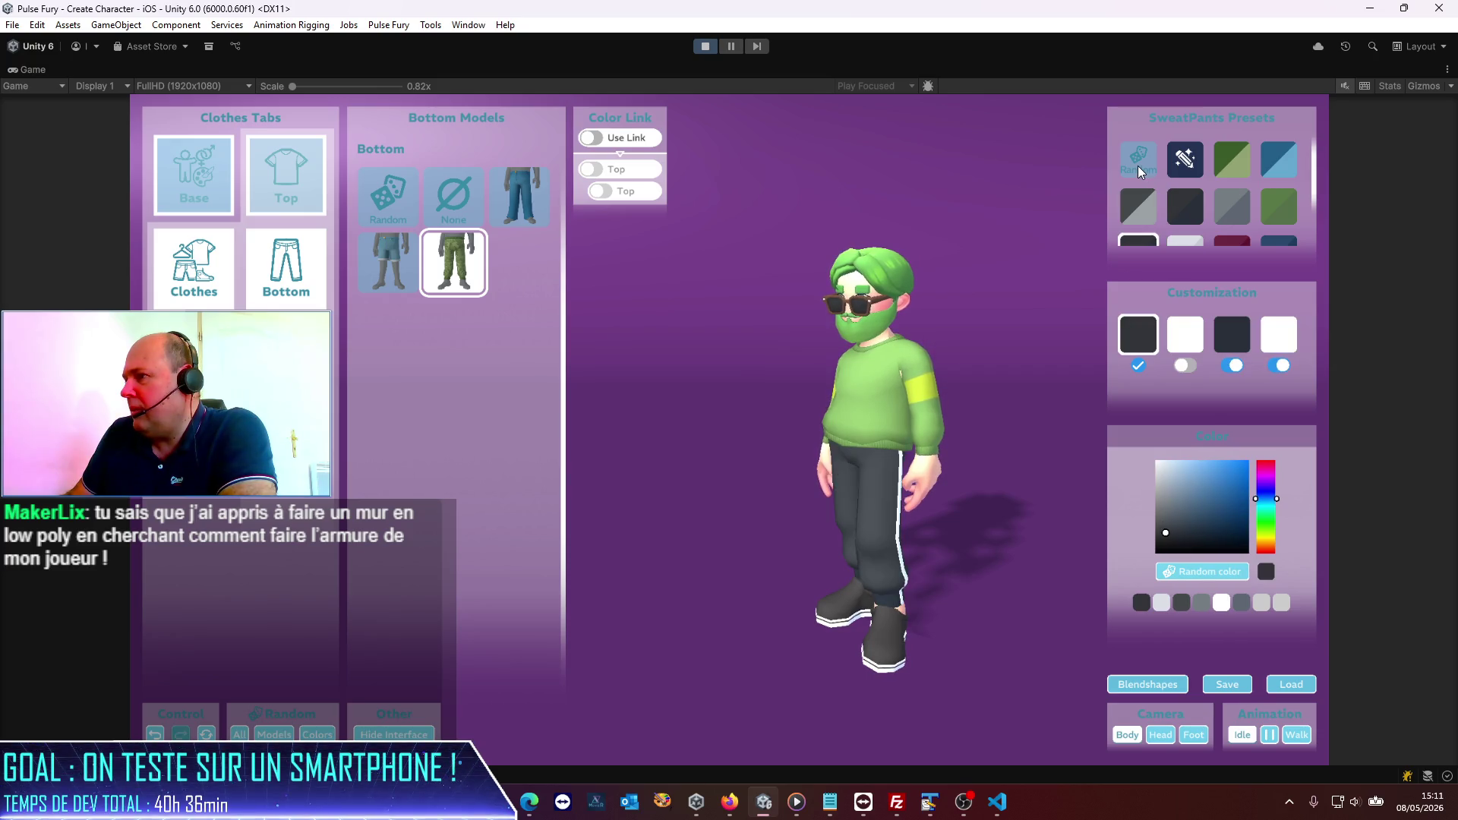
{"action": "left_click", "coordinate": [1137, 168]}
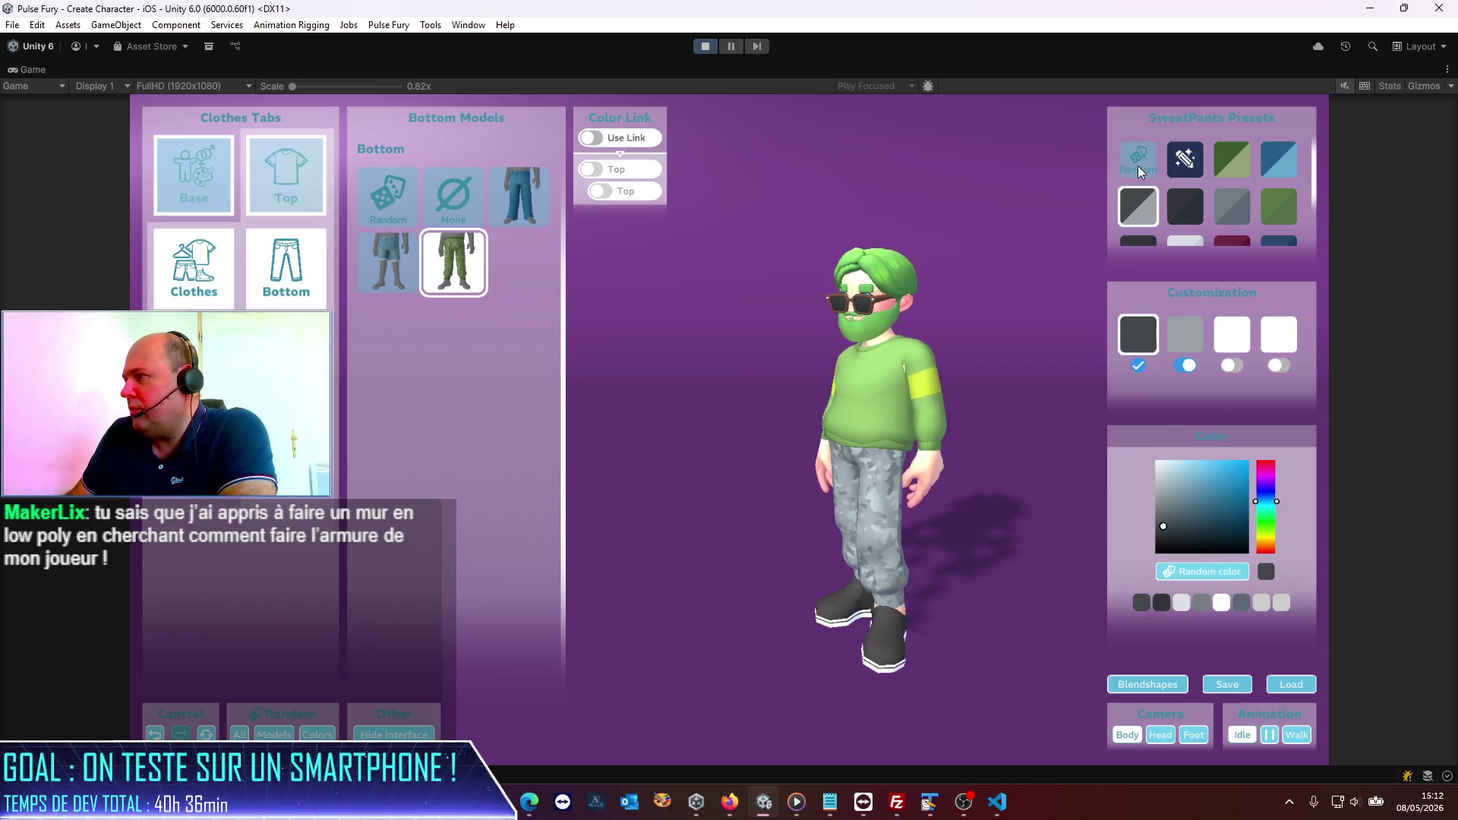
{"action": "left_click", "coordinate": [1232, 334]}
{"action": "mouse_move", "coordinate": [1197, 496]}
{"action": "left_mouse_down"}
{"action": "mouse_move", "coordinate": [1247, 476]}
{"action": "mouse_move", "coordinate": [1215, 472]}
{"action": "left_mouse_up"}
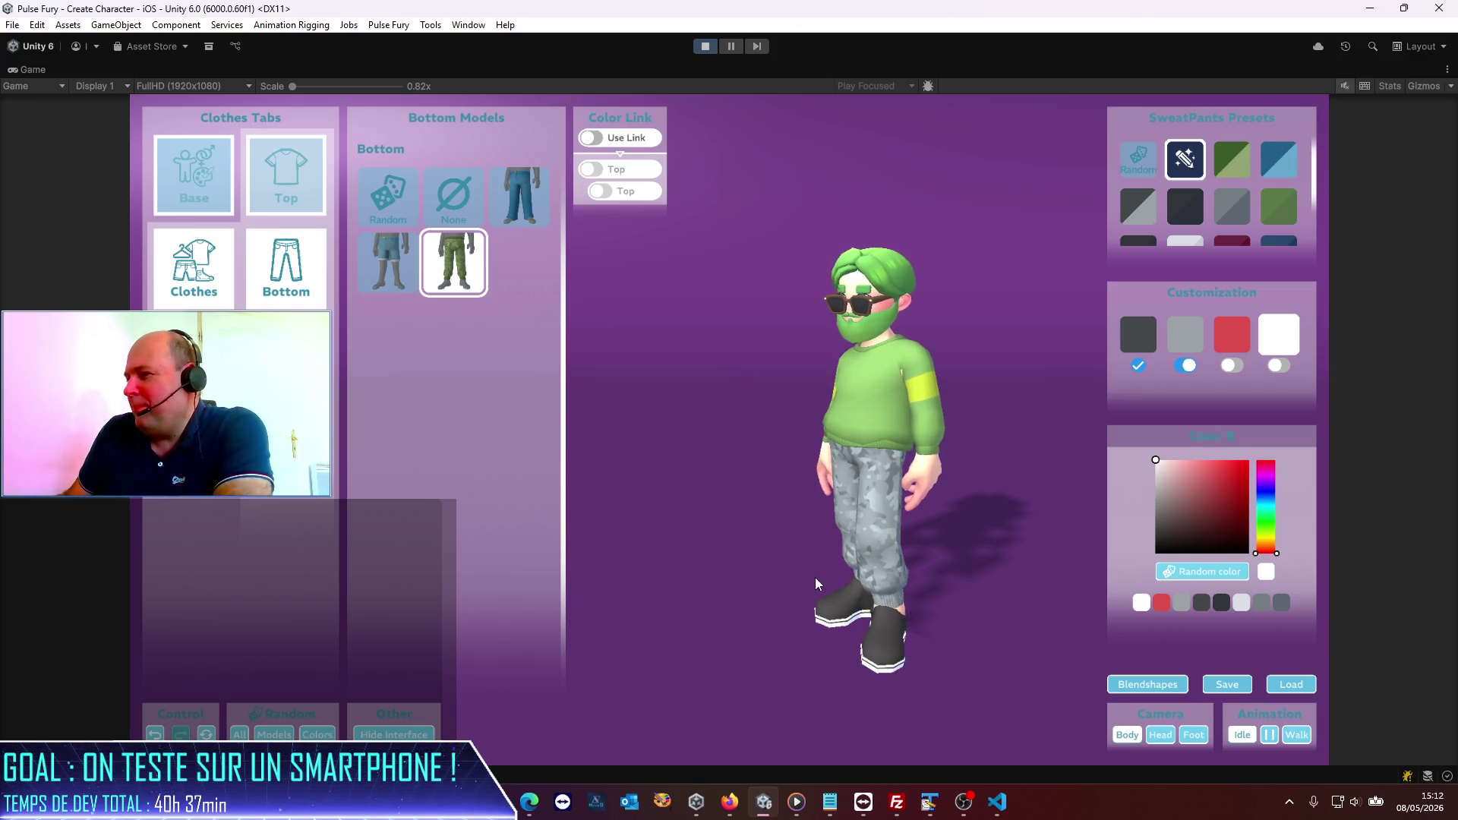
{"action": "left_click_drag", "start_coordinate": [1047, 591], "coordinate": [957, 599]}
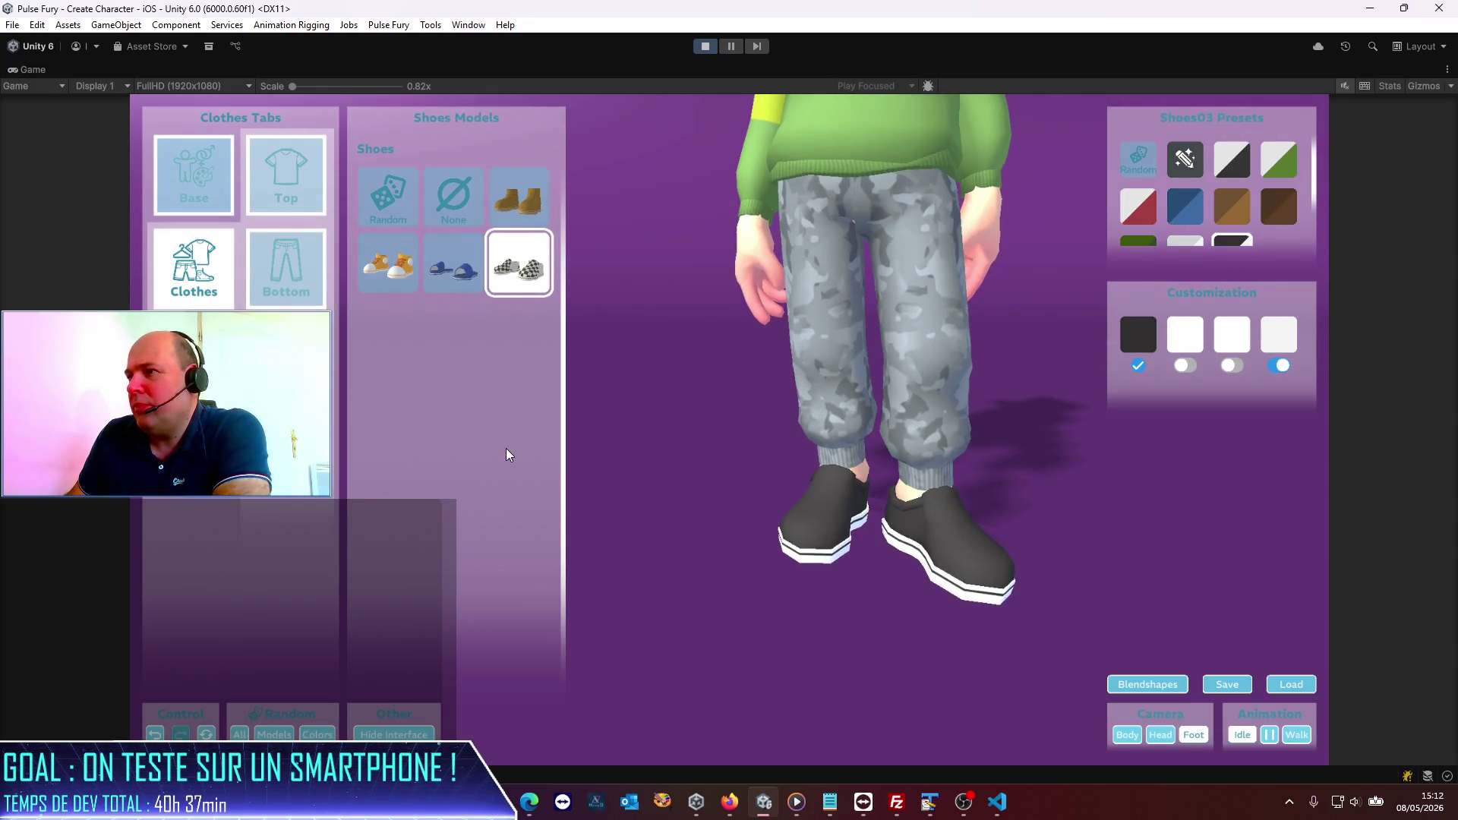
Step: Put boots on the character and swap the sweater for a hoodie, rotating to inspect it
{"action": "left_click", "coordinate": [536, 211]}
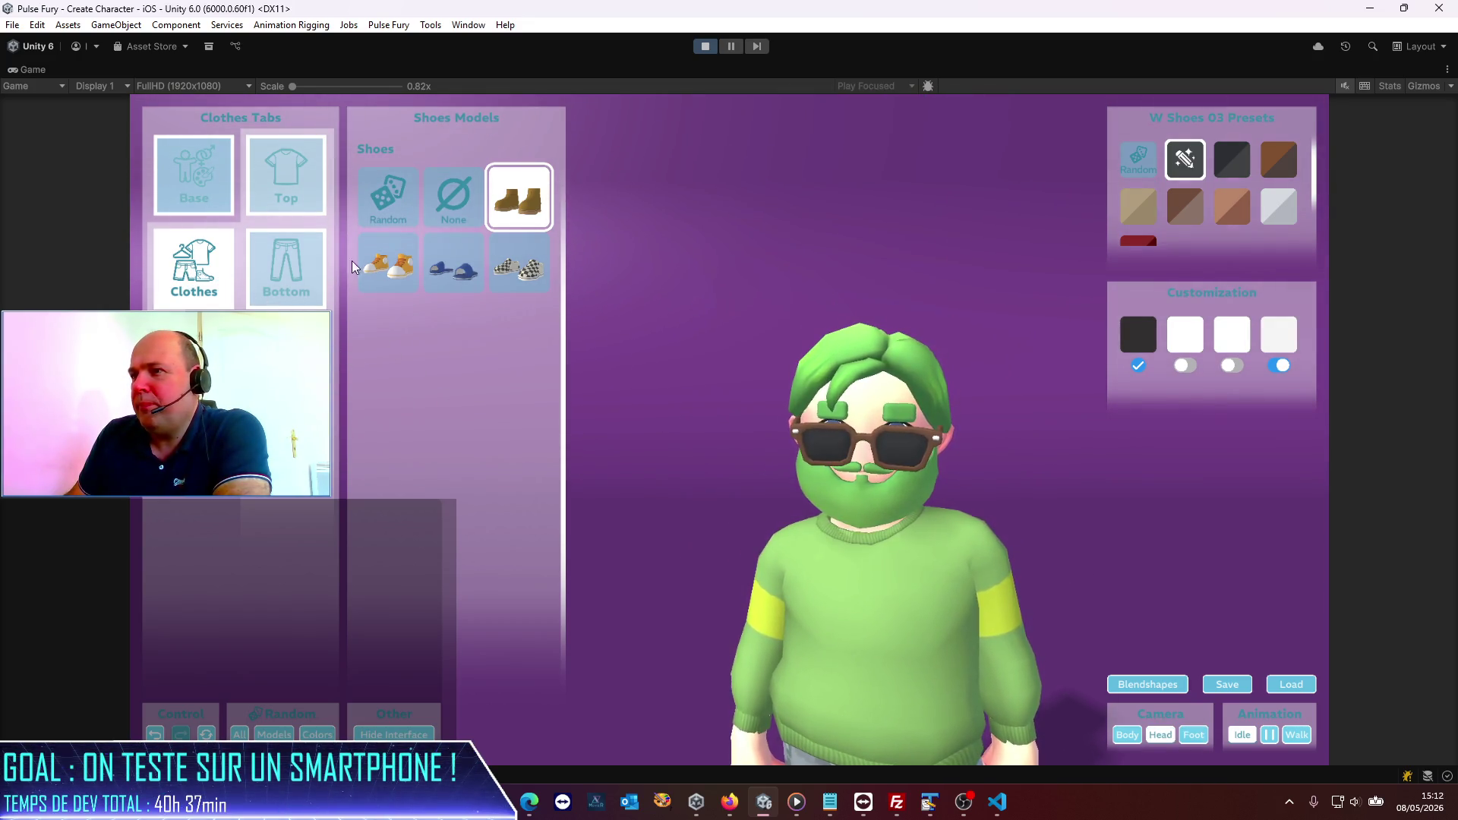
{"action": "left_click", "coordinate": [286, 174]}
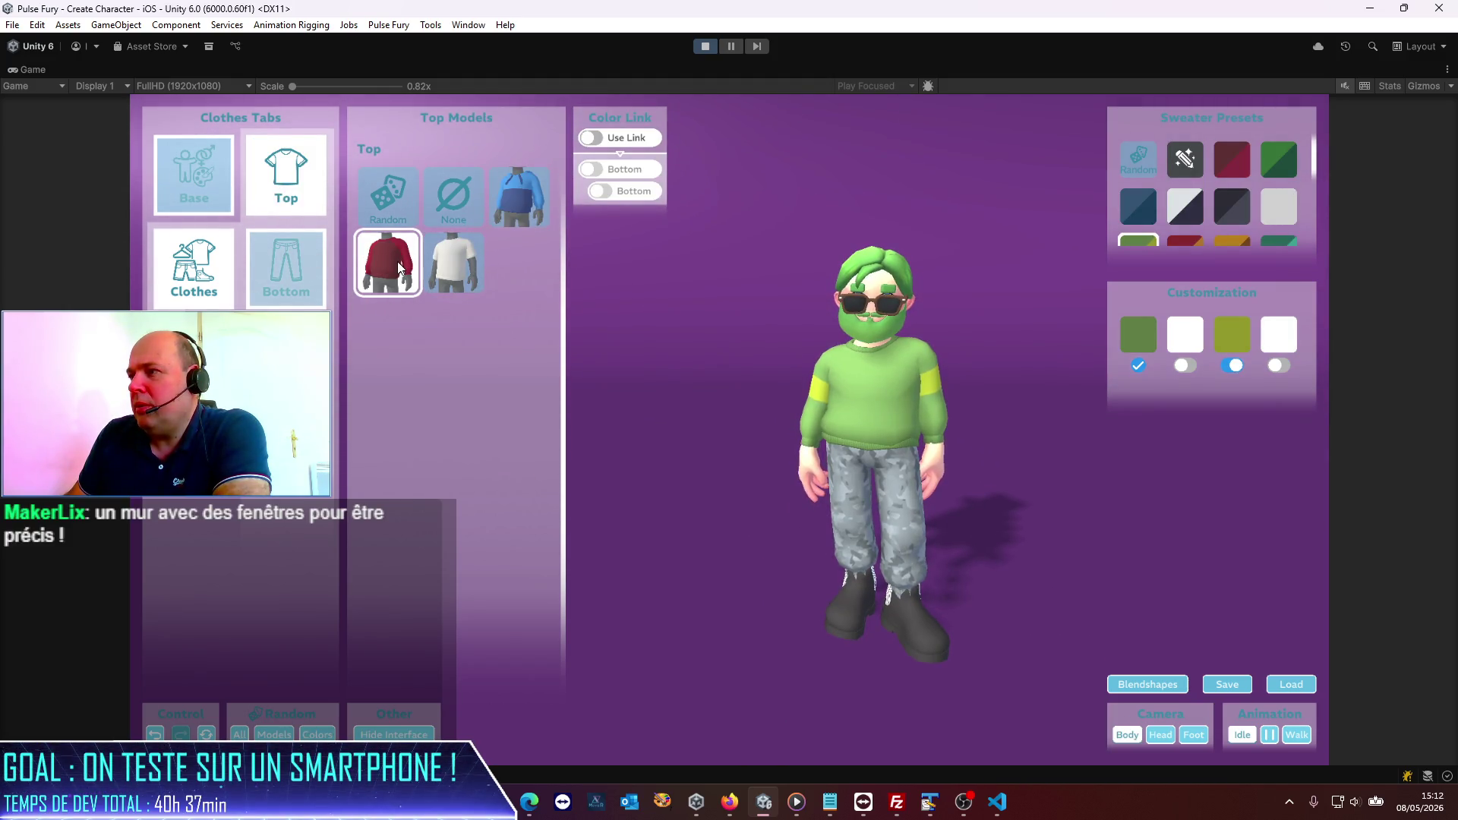
{"action": "left_click", "coordinate": [544, 205]}
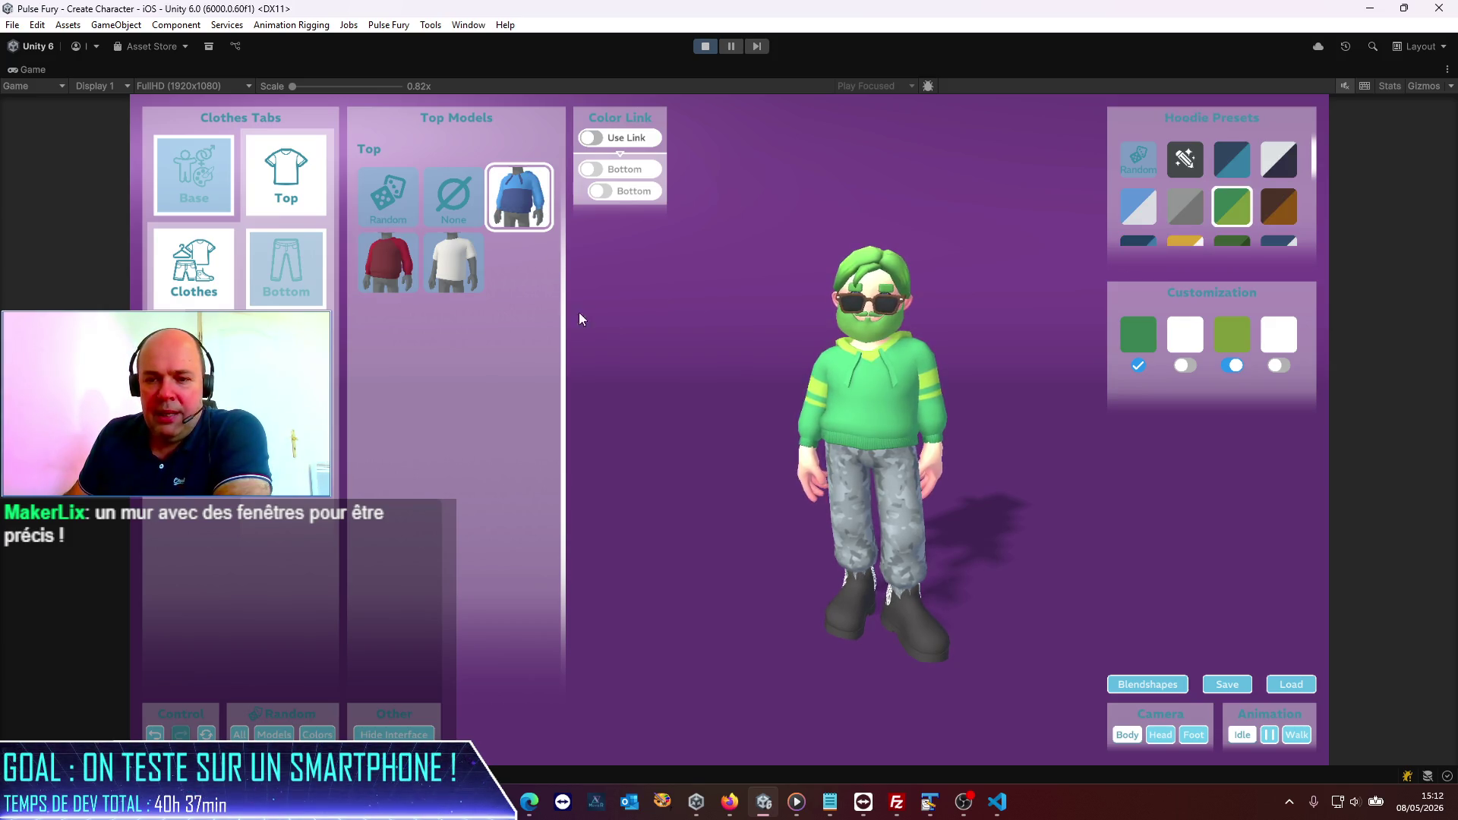
{"action": "mouse_move", "coordinate": [882, 471]}
{"action": "left_mouse_down"}
{"action": "mouse_move", "coordinate": [838, 517]}
{"action": "mouse_move", "coordinate": [545, 481]}
{"action": "left_mouse_up"}
{"action": "mouse_move", "coordinate": [1054, 537]}
{"action": "left_mouse_down"}
{"action": "mouse_move", "coordinate": [862, 522]}
{"action": "mouse_move", "coordinate": [923, 527]}
{"action": "left_mouse_up"}
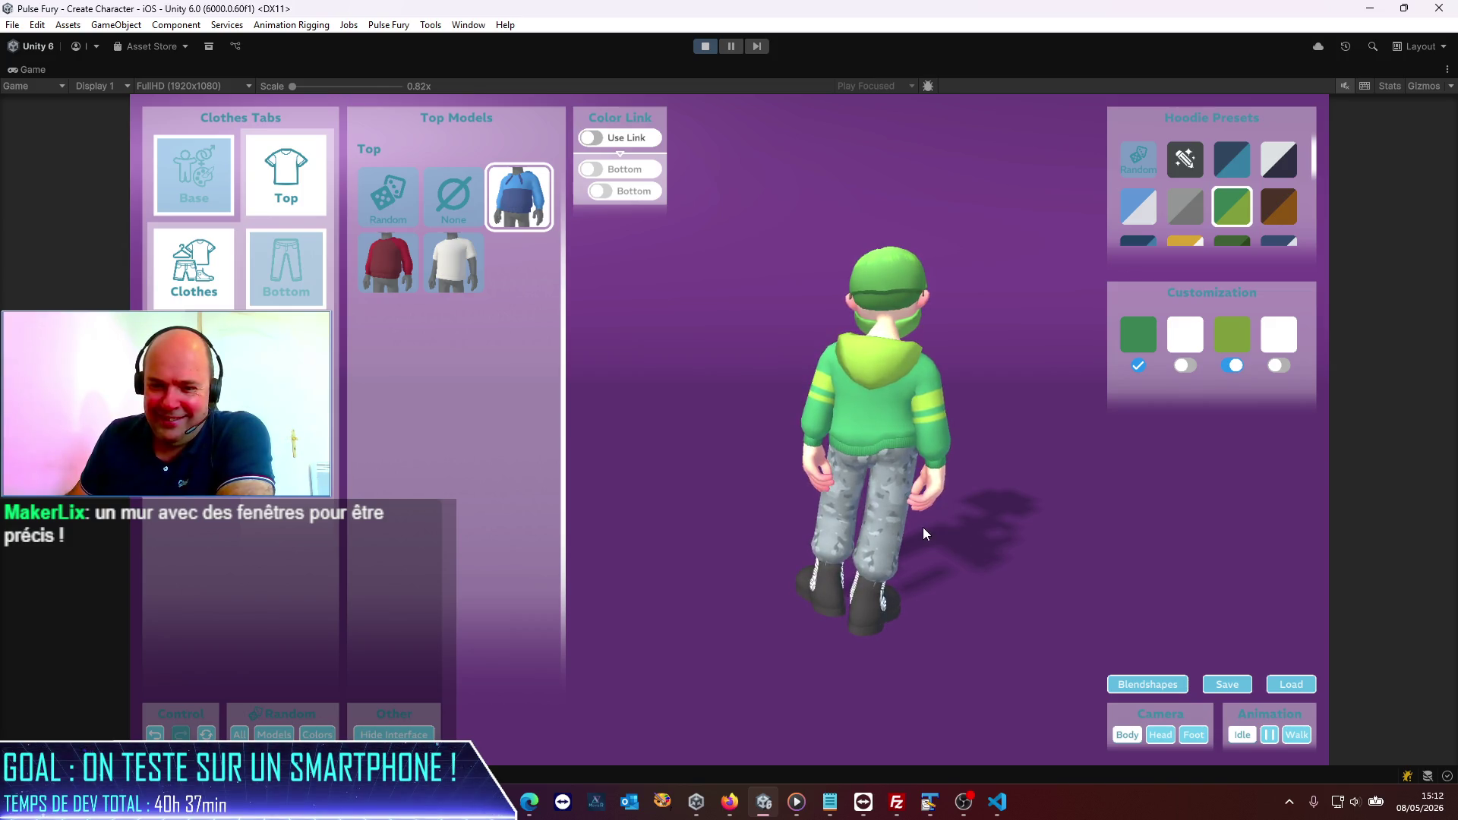
{"action": "mouse_move", "coordinate": [922, 528]}
{"action": "left_mouse_down"}
{"action": "mouse_move", "coordinate": [697, 500]}
{"action": "mouse_move", "coordinate": [721, 498]}
{"action": "left_mouse_up"}
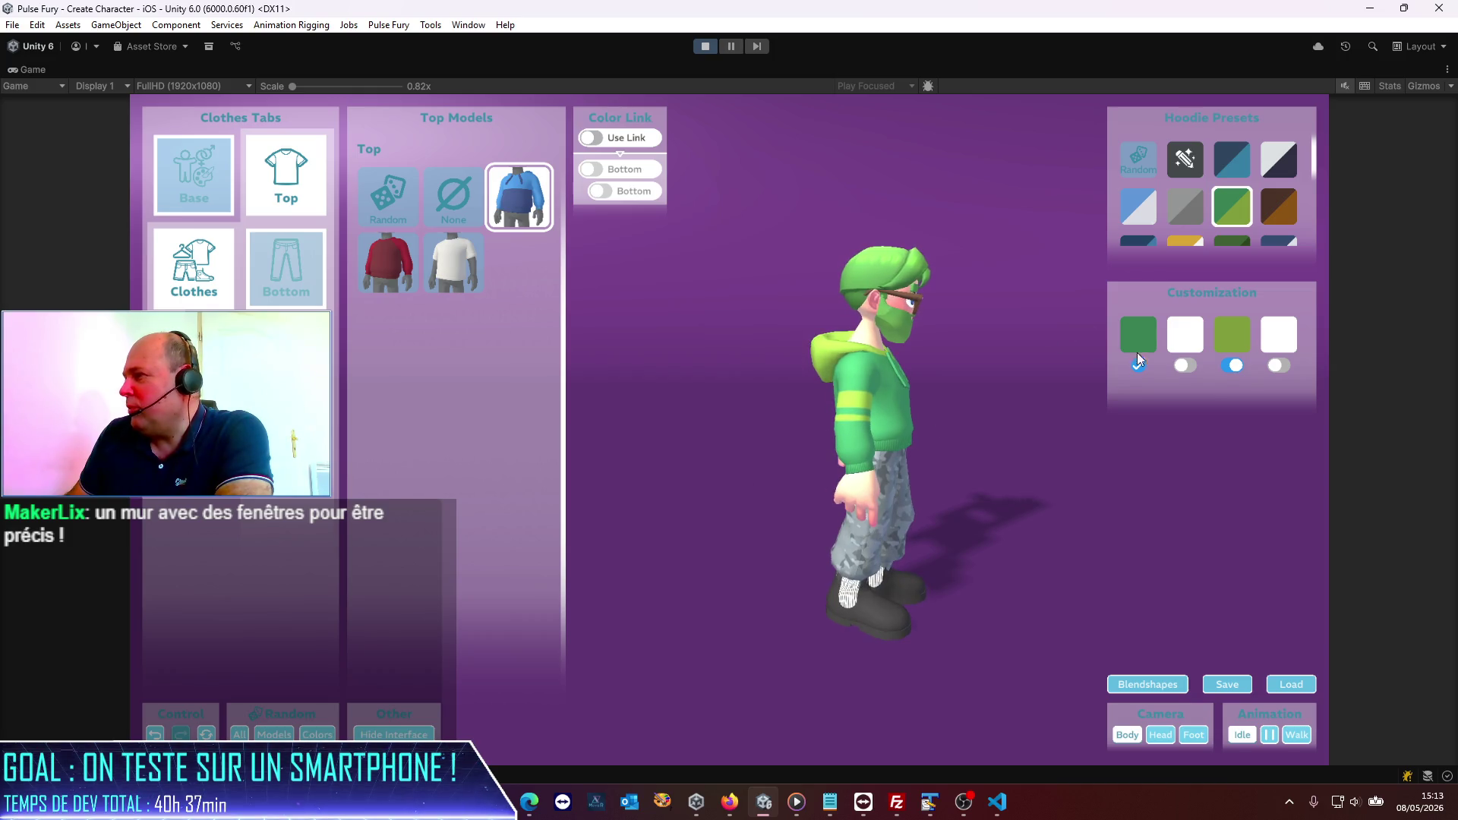
Step: Try the blue hoodie preset, then settle on the grey two-tone hoodie preset
{"action": "left_click", "coordinate": [1202, 339]}
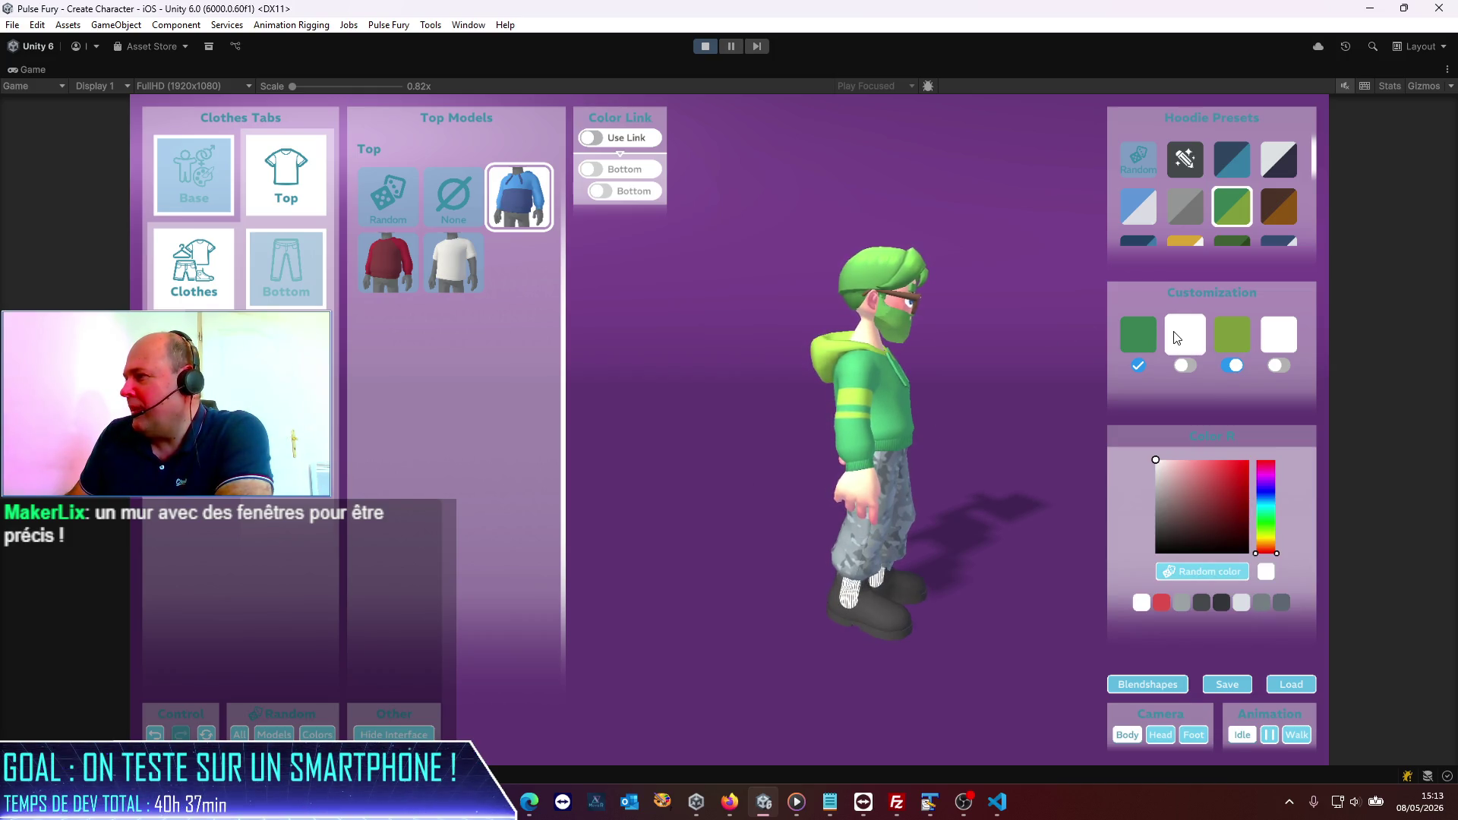
{"action": "left_click", "coordinate": [1172, 330]}
{"action": "left_click", "coordinate": [1200, 208]}
{"action": "left_click", "coordinate": [1234, 171]}
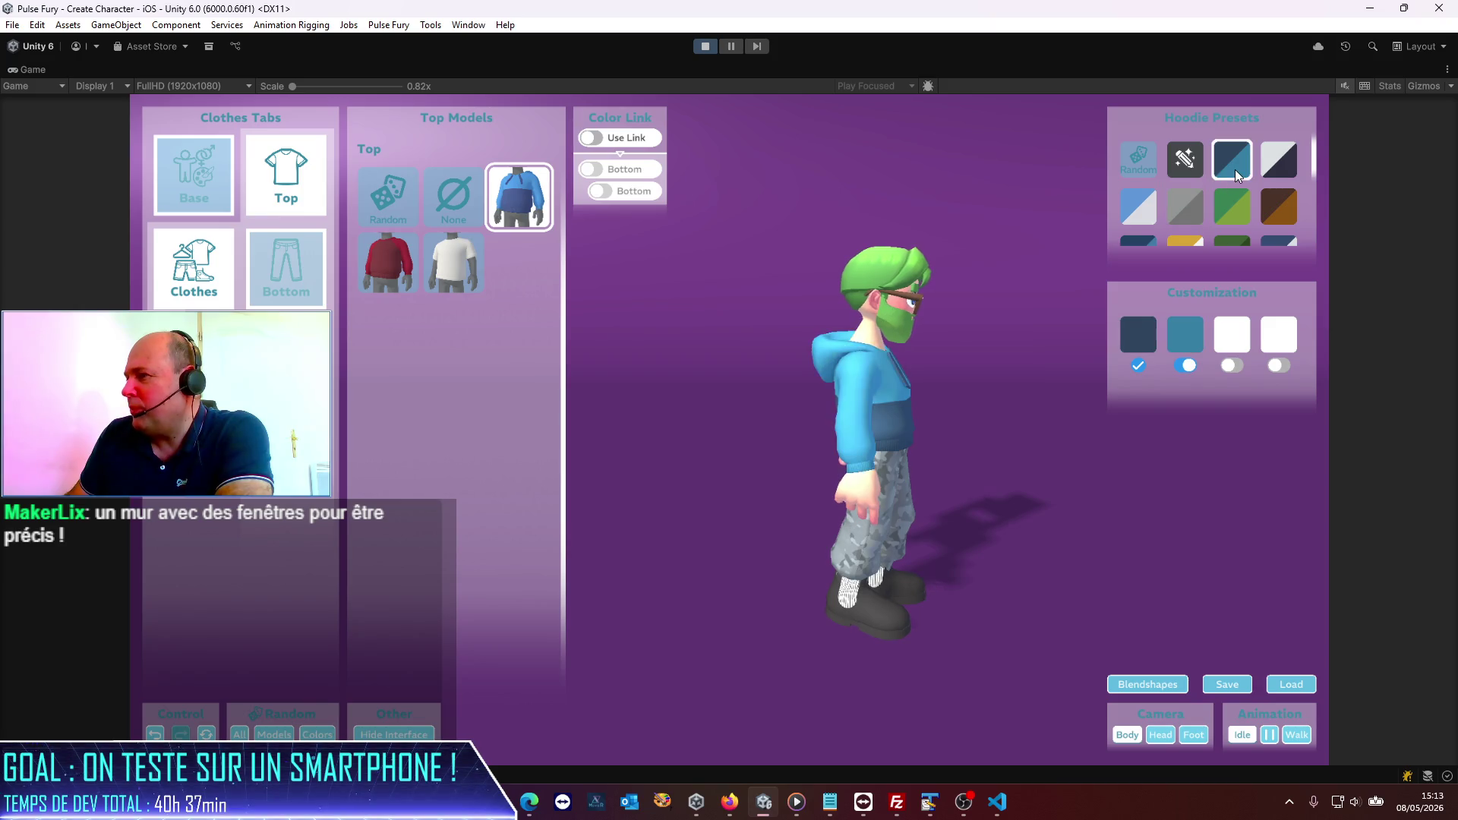
{"action": "left_click", "coordinate": [1178, 216]}
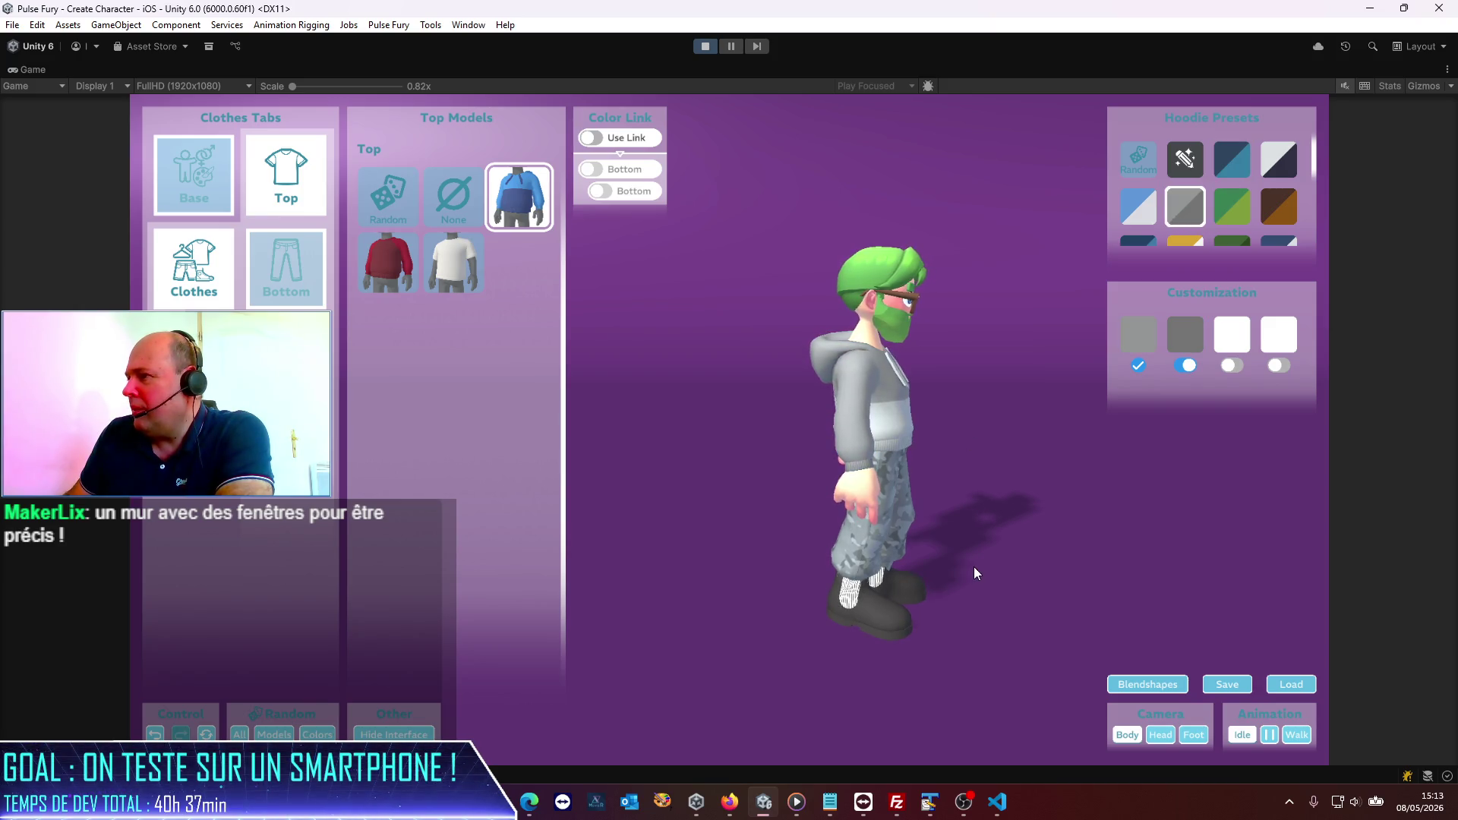
{"action": "mouse_move", "coordinate": [988, 521]}
{"action": "left_mouse_down"}
{"action": "mouse_move", "coordinate": [786, 538]}
{"action": "mouse_move", "coordinate": [470, 508]}
{"action": "mouse_move", "coordinate": [803, 544]}
{"action": "mouse_move", "coordinate": [793, 554]}
{"action": "left_mouse_up"}
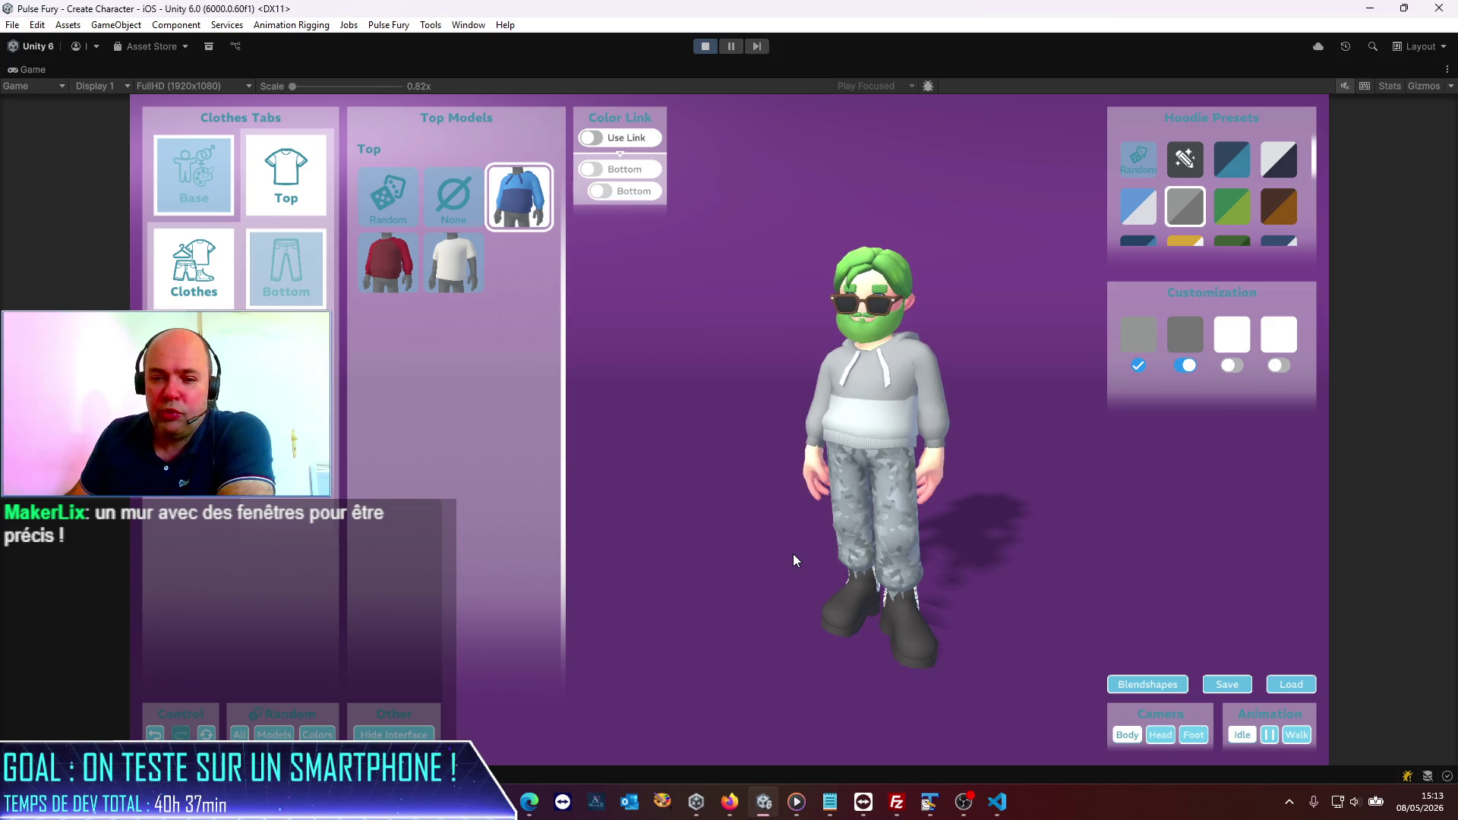
Step: Browse the Base, Eyes and Hair options while orbiting and zooming on the character, then reach Hat
{"action": "left_click", "coordinate": [203, 179]}
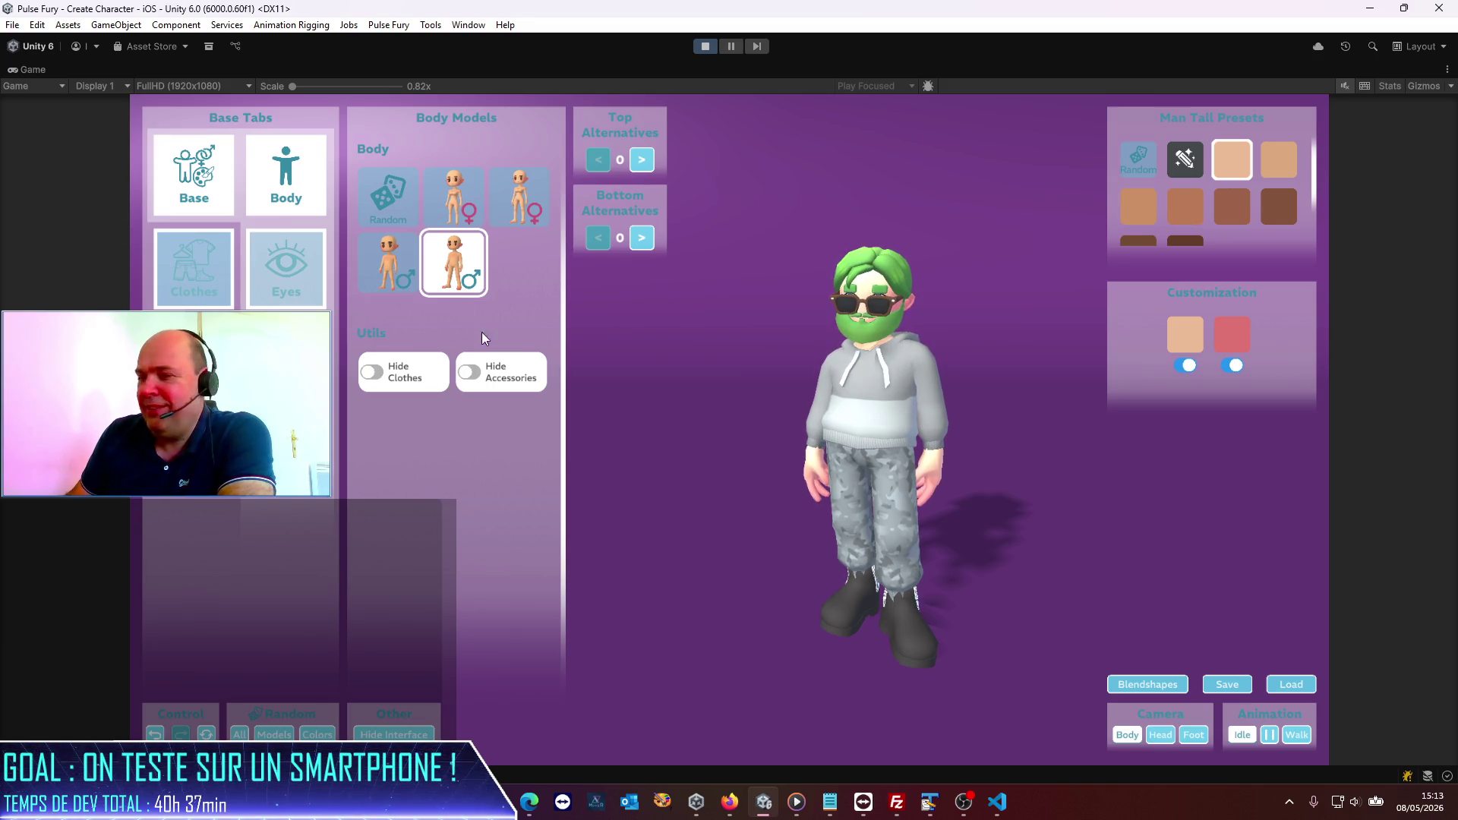
{"action": "mouse_move", "coordinate": [945, 549]}
{"action": "left_mouse_down"}
{"action": "mouse_move", "coordinate": [731, 536]}
{"action": "mouse_move", "coordinate": [899, 541]}
{"action": "mouse_move", "coordinate": [932, 448]}
{"action": "left_mouse_up"}
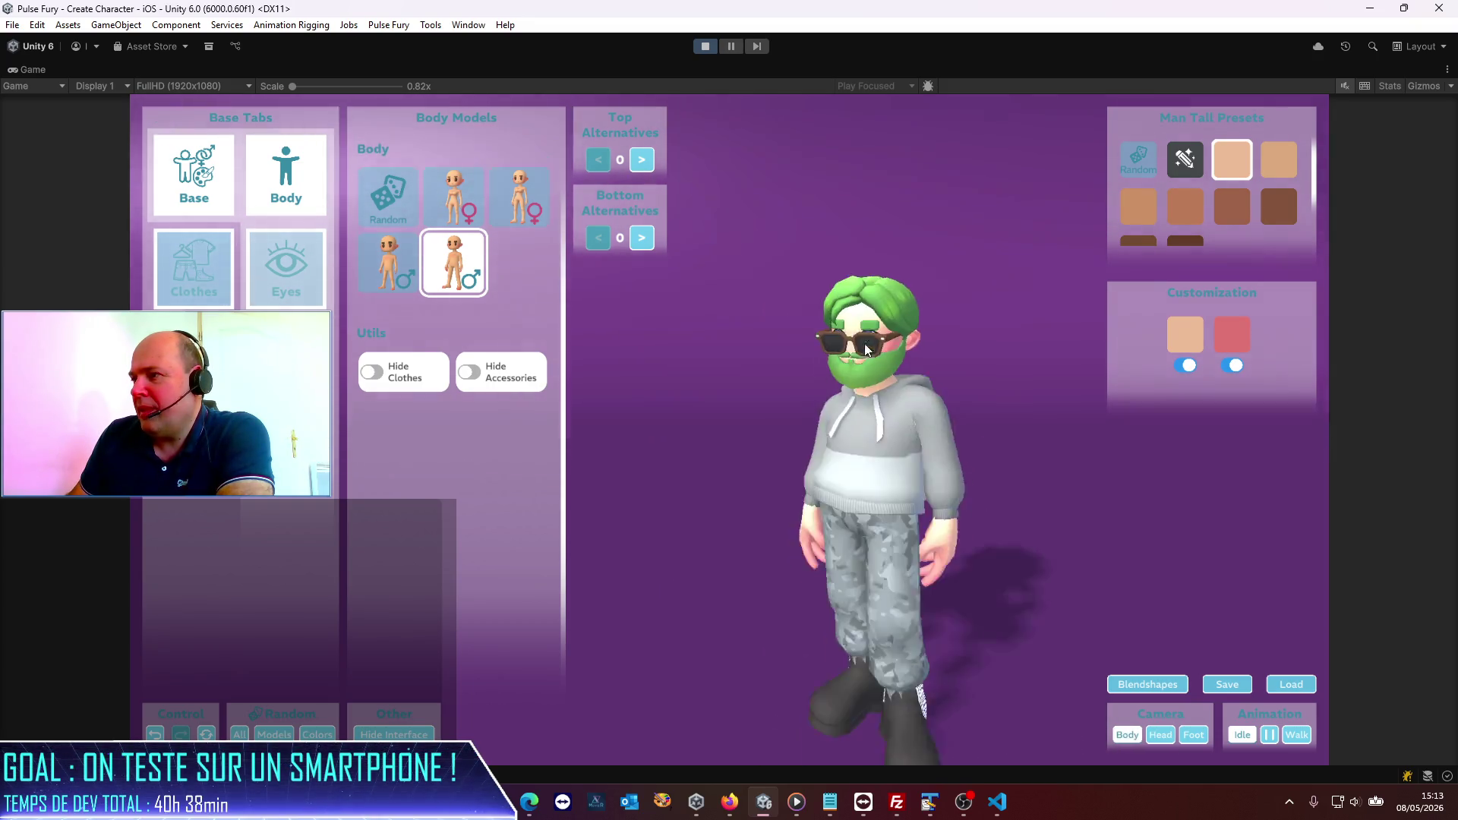
{"action": "scroll", "coordinate": [864, 343], "scroll_direction": "up", "scroll_amount": 3}
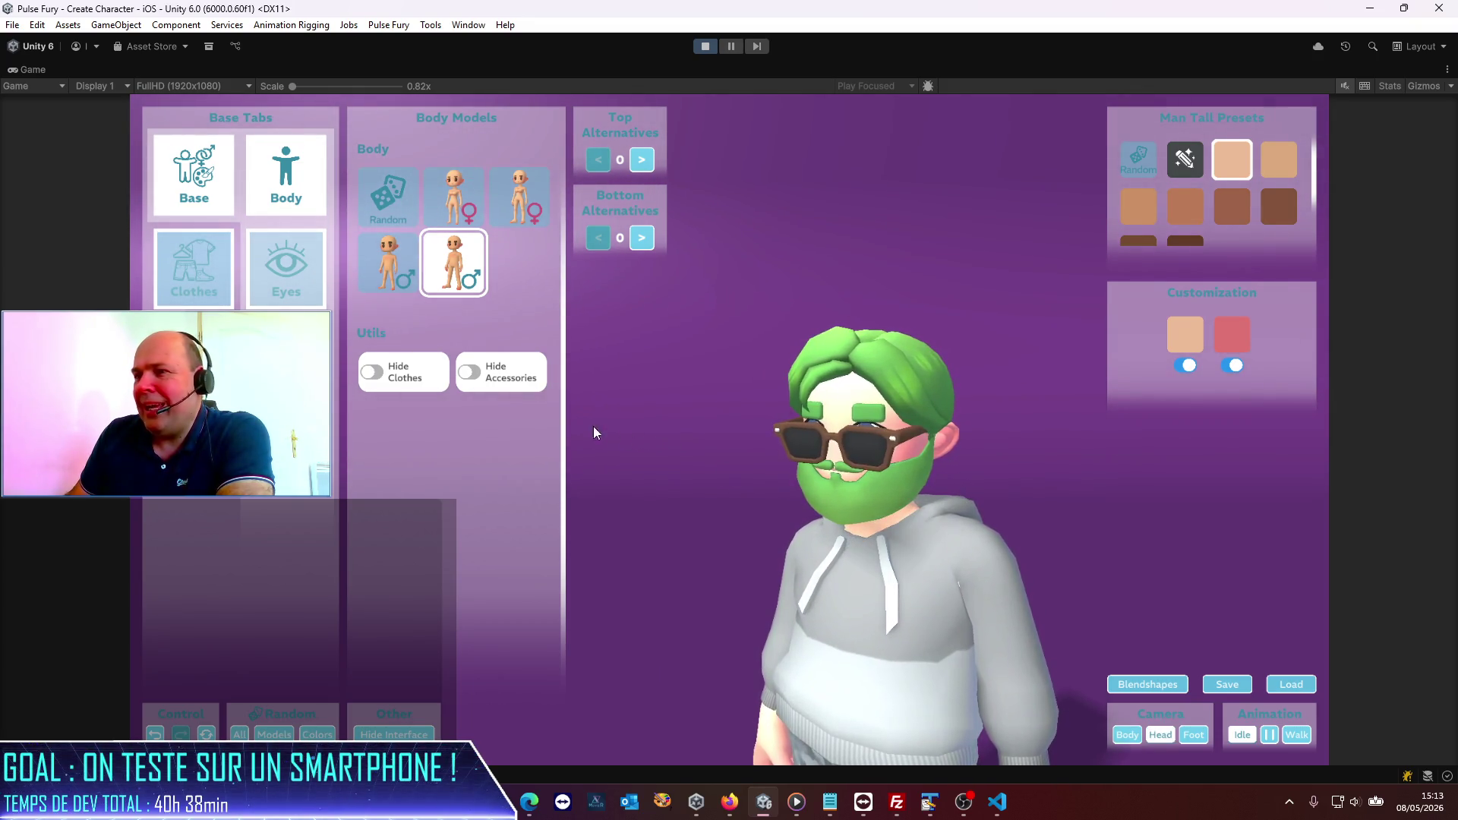
{"action": "left_click", "coordinate": [274, 281]}
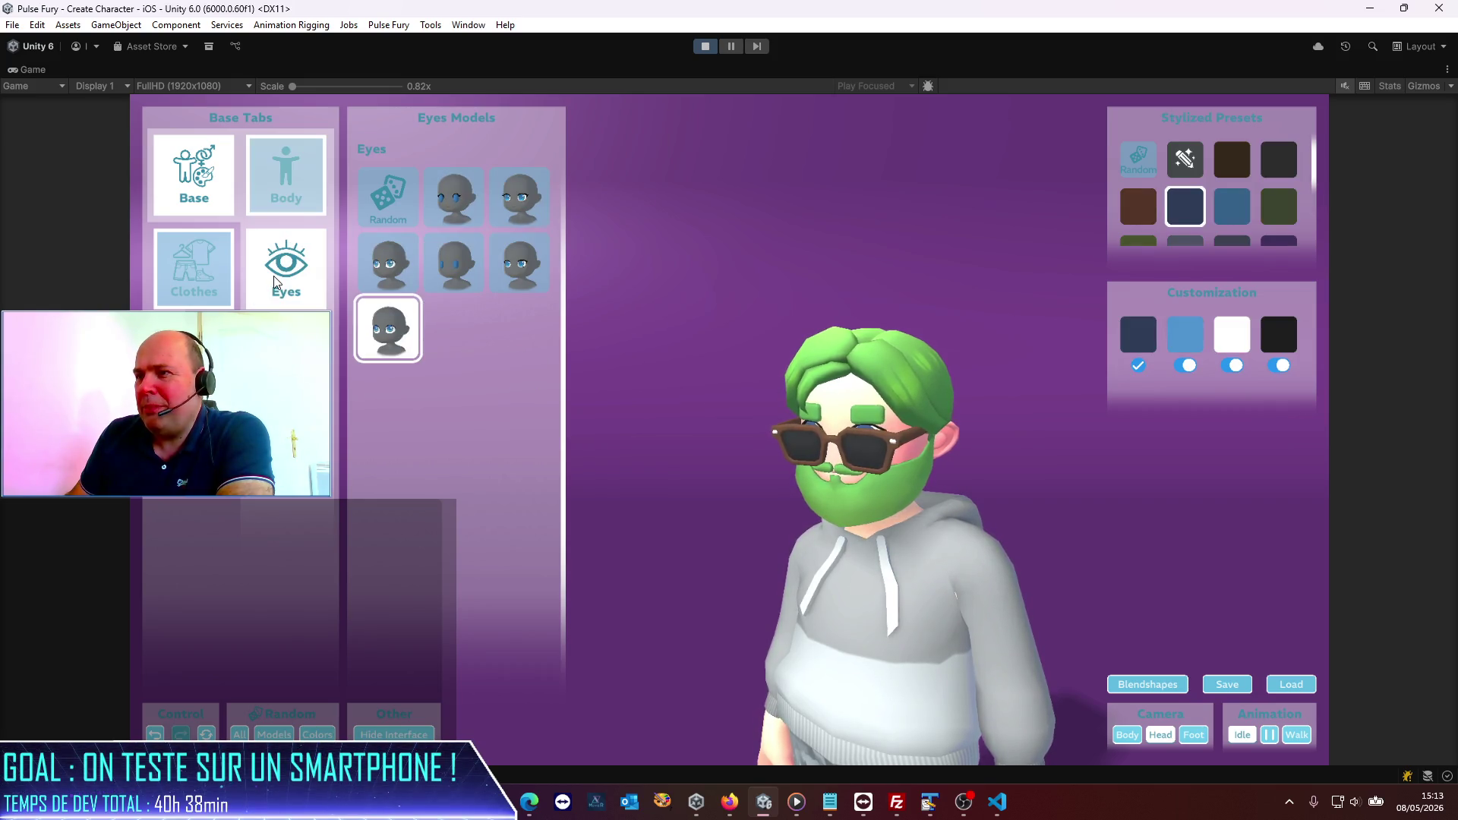
{"action": "left_click", "coordinate": [873, 351]}
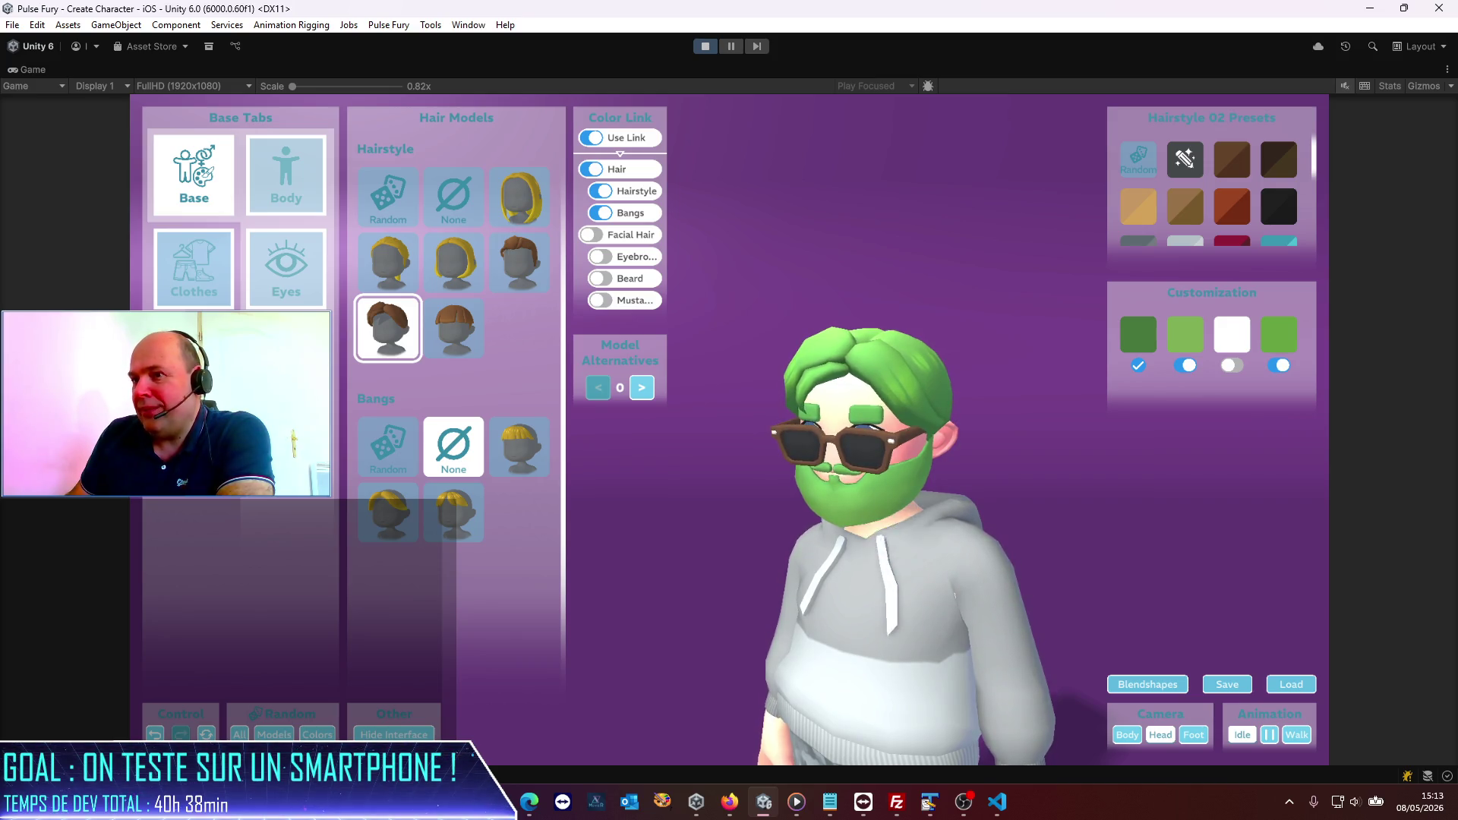
{"action": "key", "text": "Tab"}
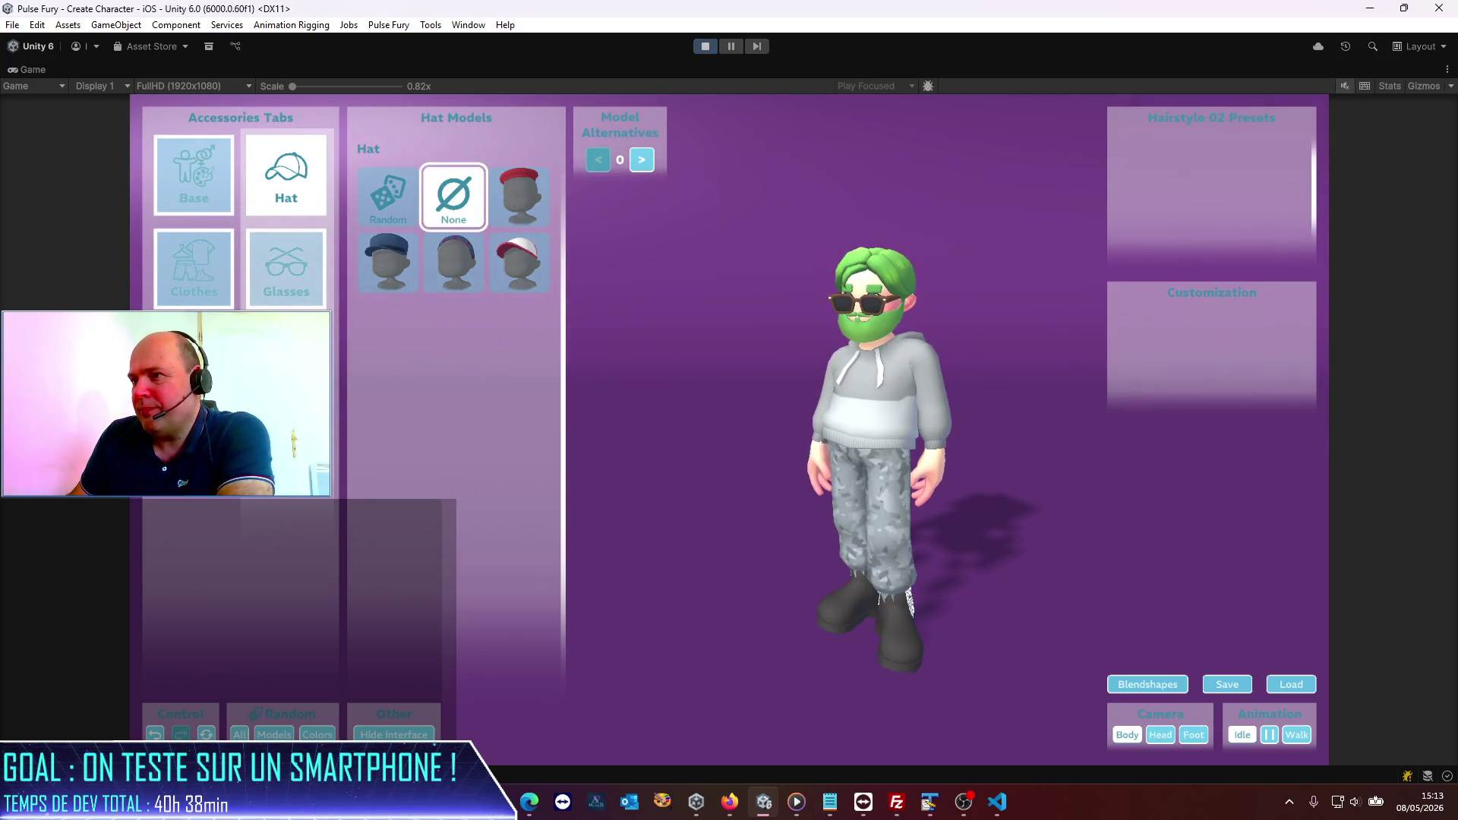
Step: Cycle through the Jewelry, Clothes, Base, Eyes, Hat and Glasses tabs without changing the avatar
{"action": "key", "text": "Tab"}
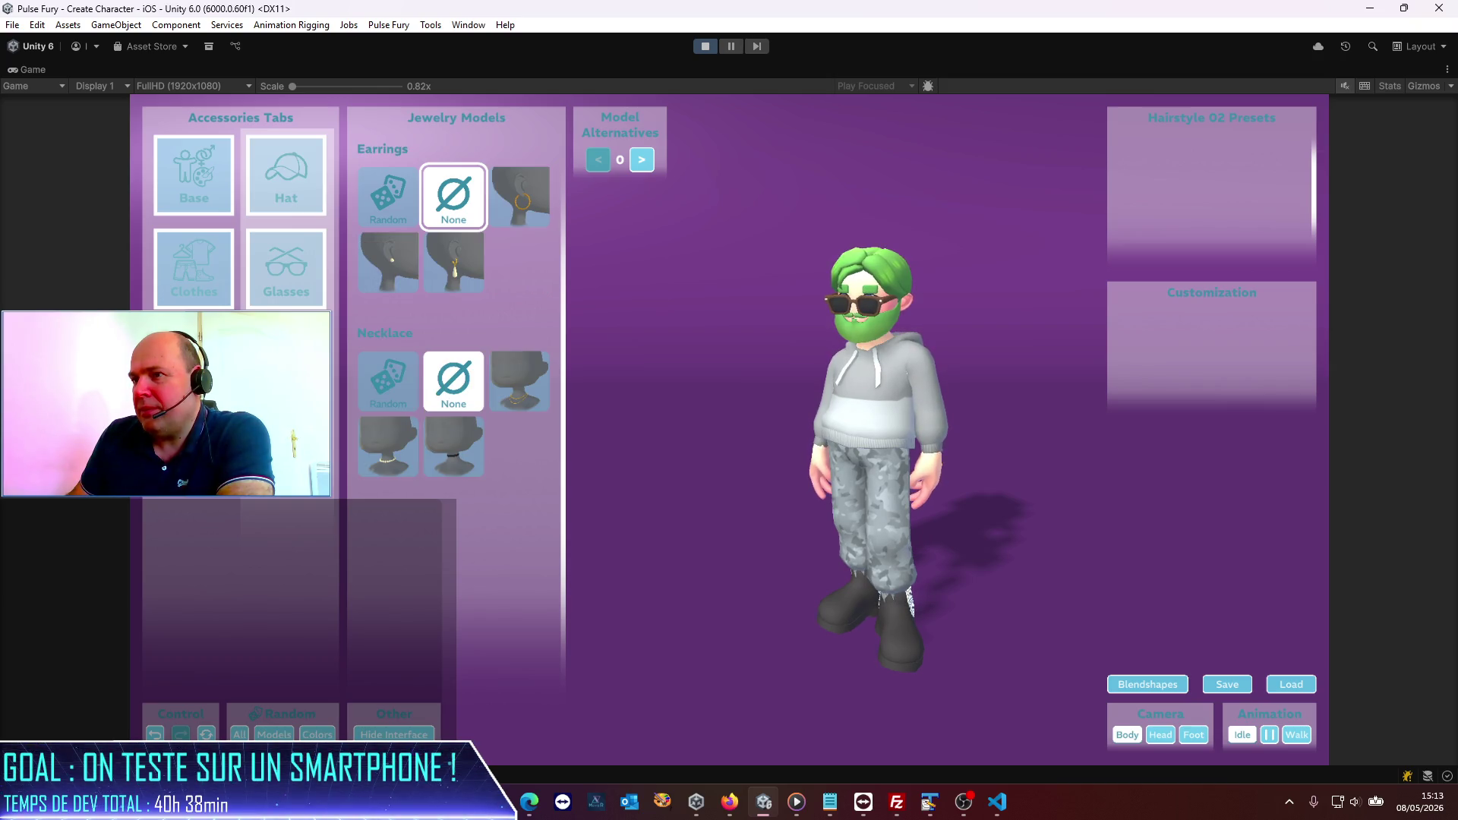
{"action": "left_click", "coordinate": [222, 306]}
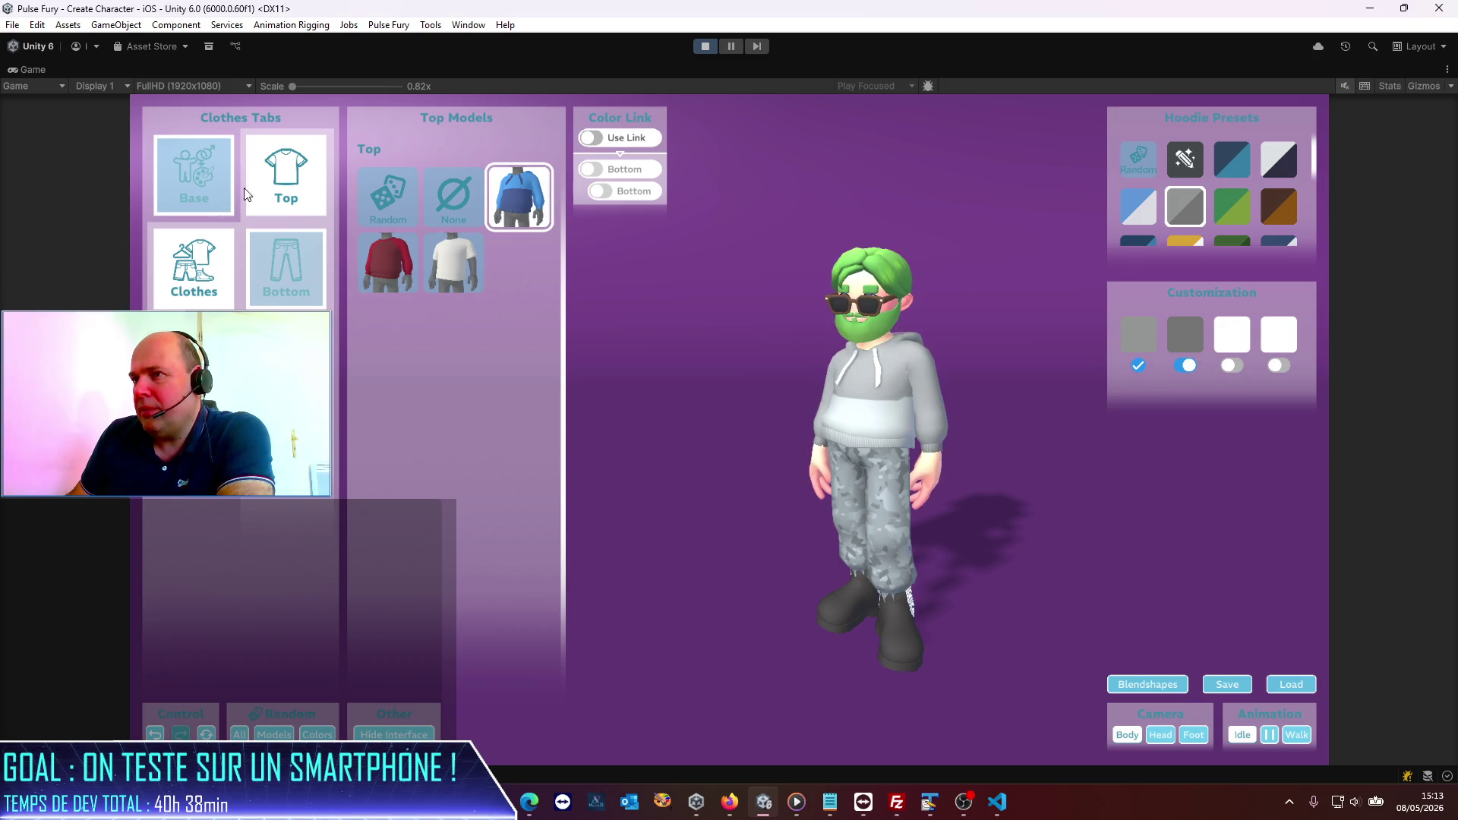
{"action": "left_click", "coordinate": [198, 187]}
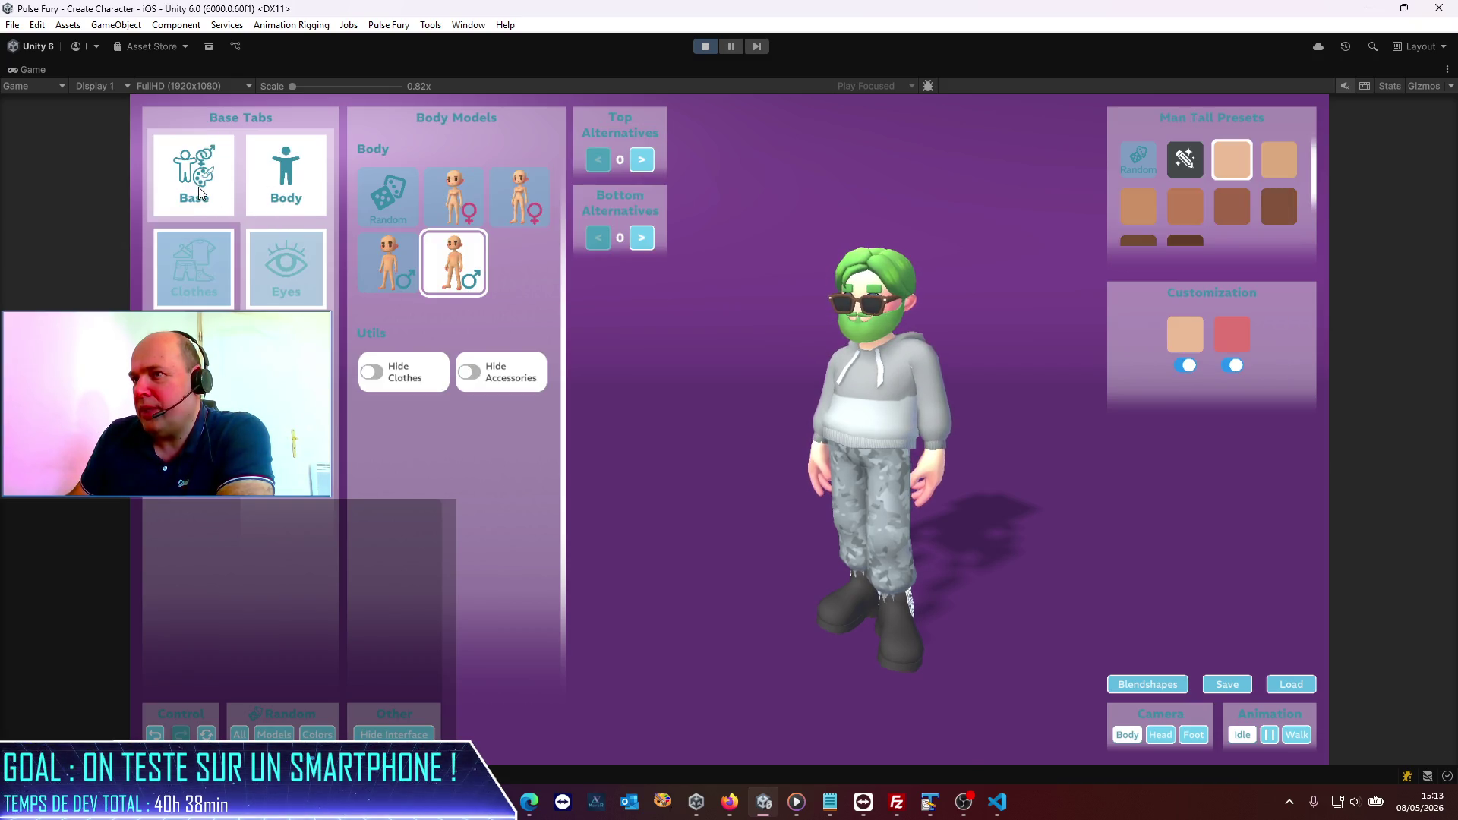
{"action": "left_click", "coordinate": [300, 283]}
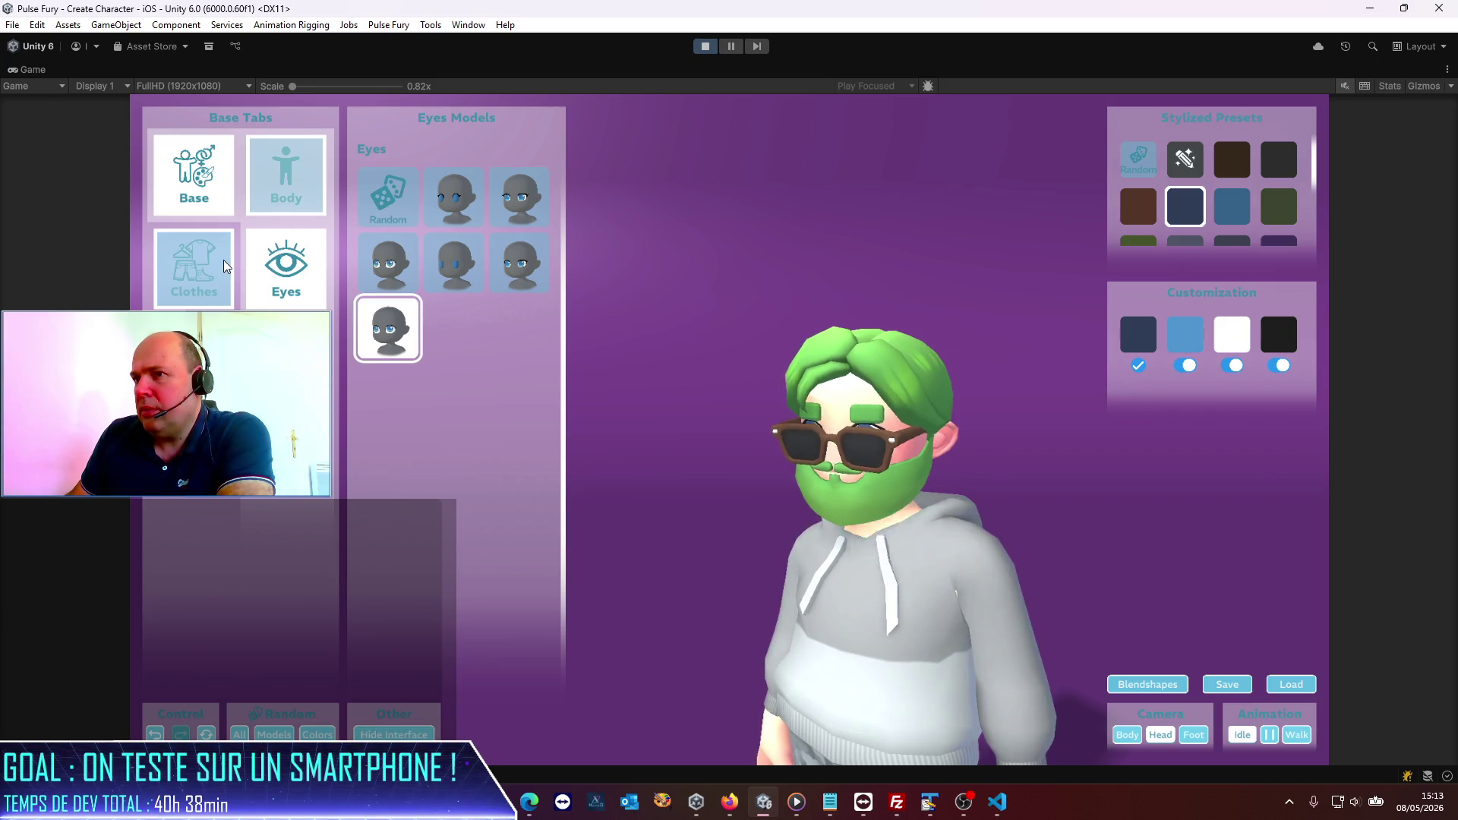
{"action": "left_click", "coordinate": [225, 267]}
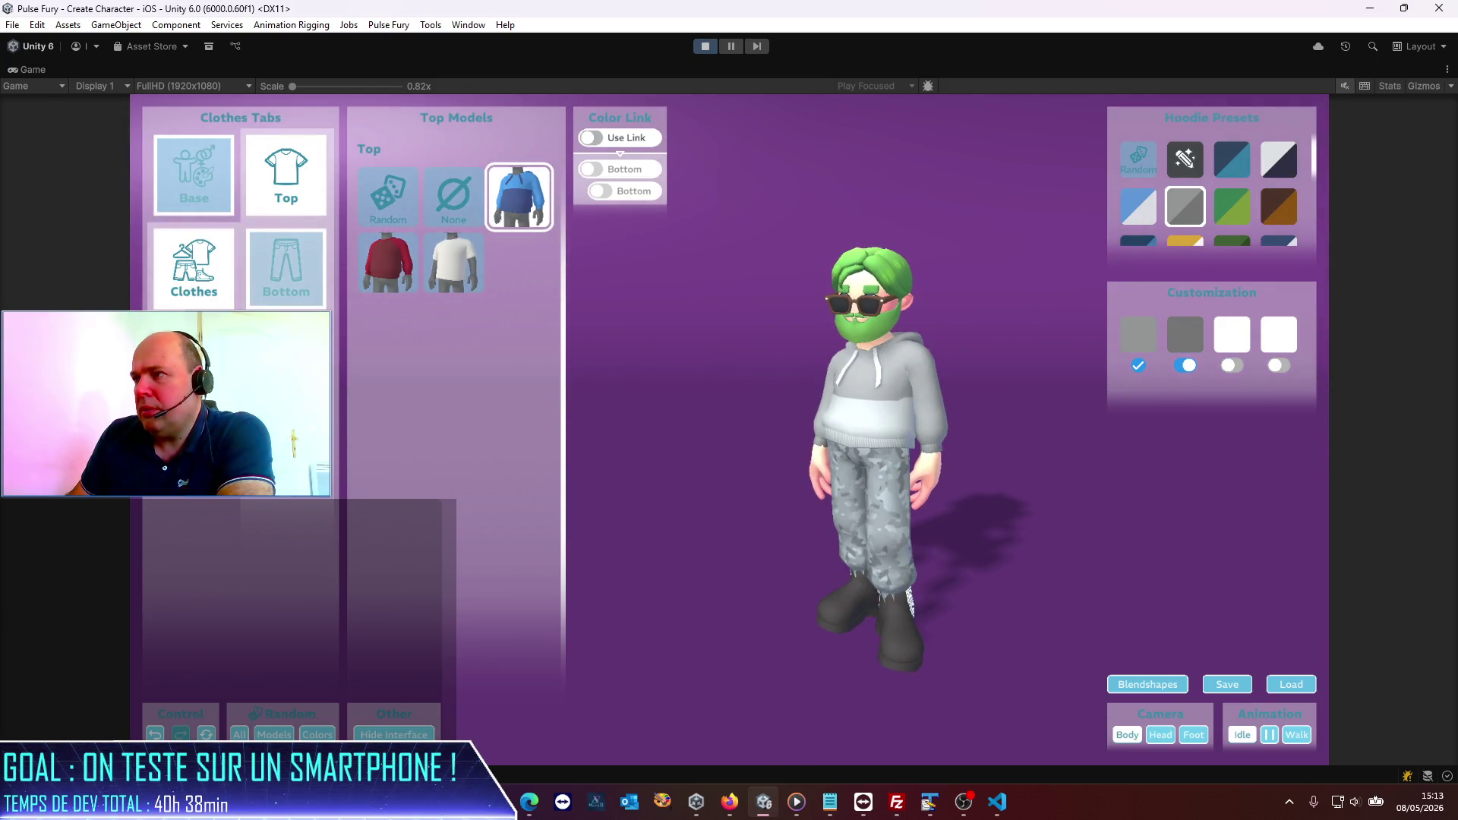
{"action": "left_click", "coordinate": [224, 267]}
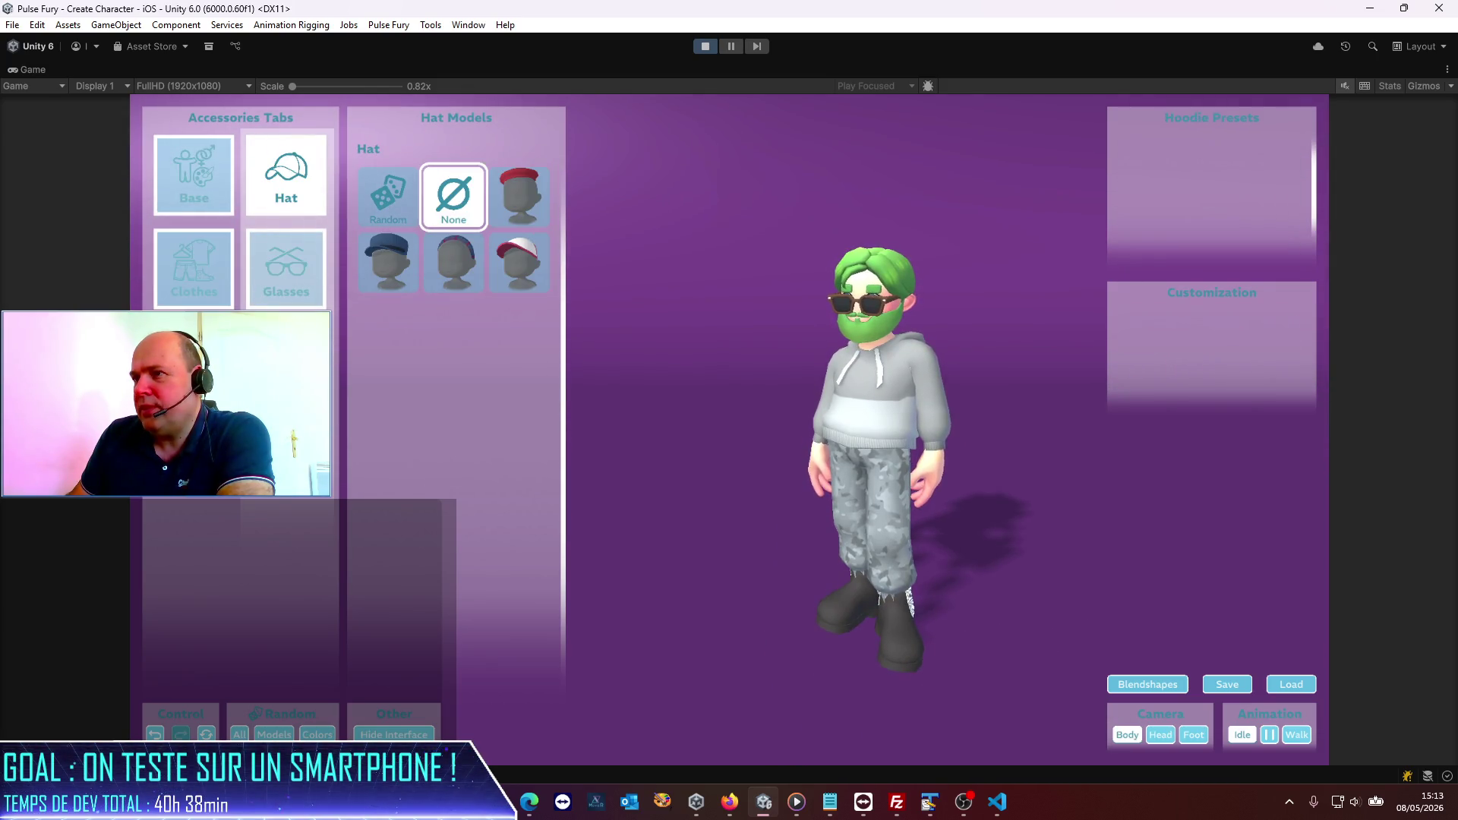
{"action": "left_click", "coordinate": [194, 360]}
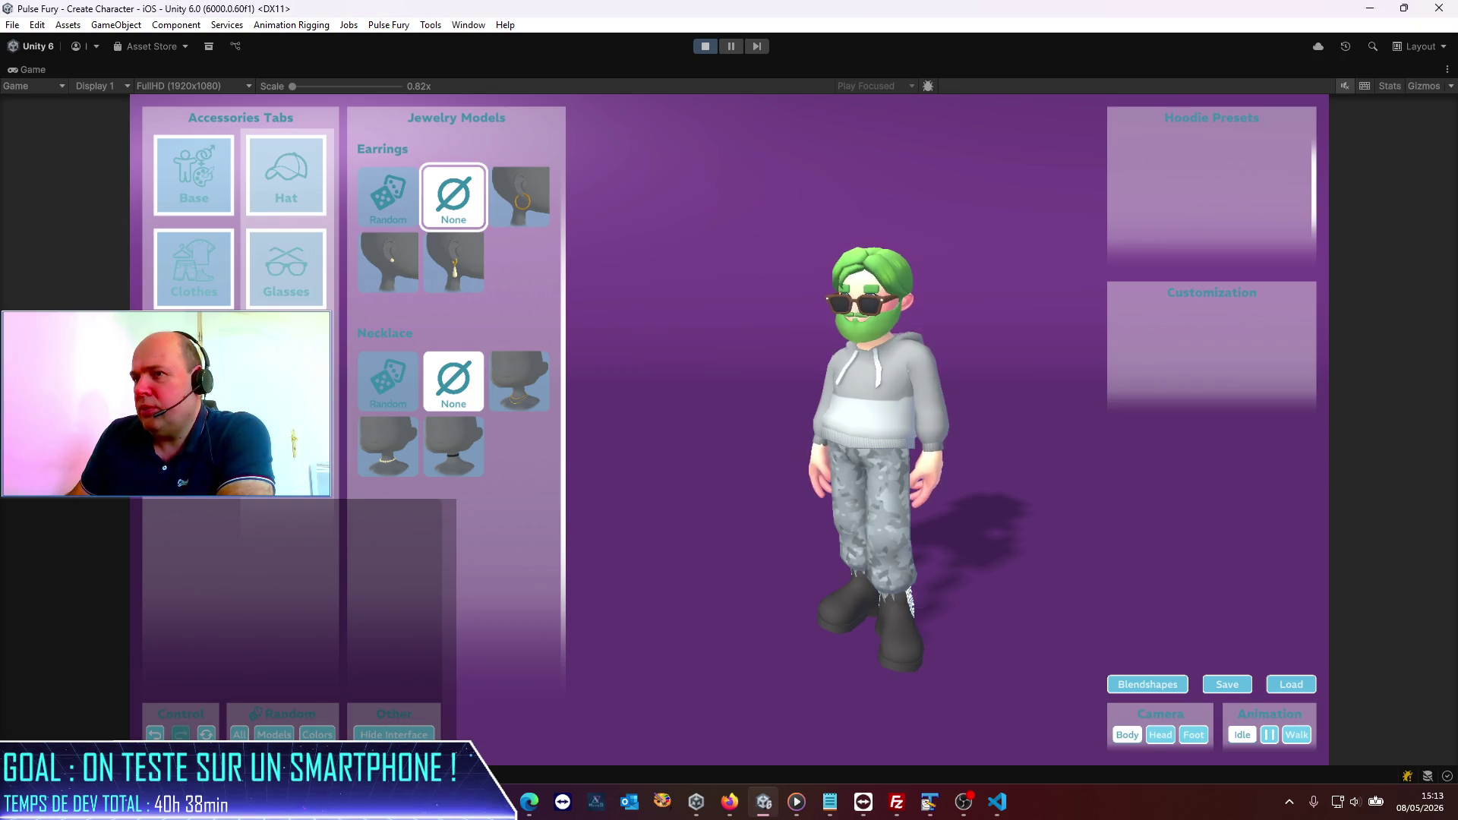
{"action": "left_click", "coordinate": [286, 269]}
{"action": "left_click", "coordinate": [290, 198]}
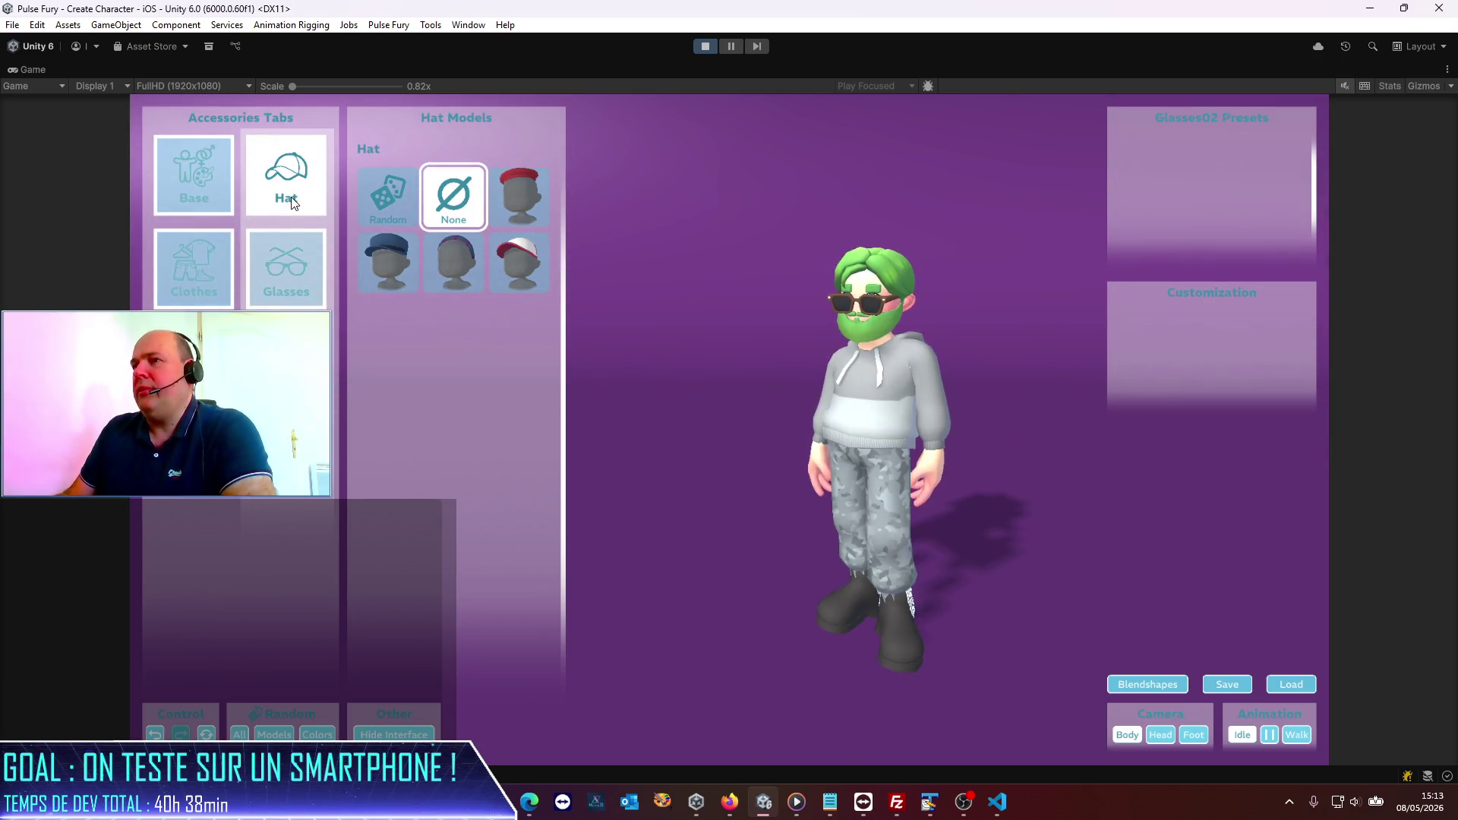
{"action": "left_click", "coordinate": [219, 199]}
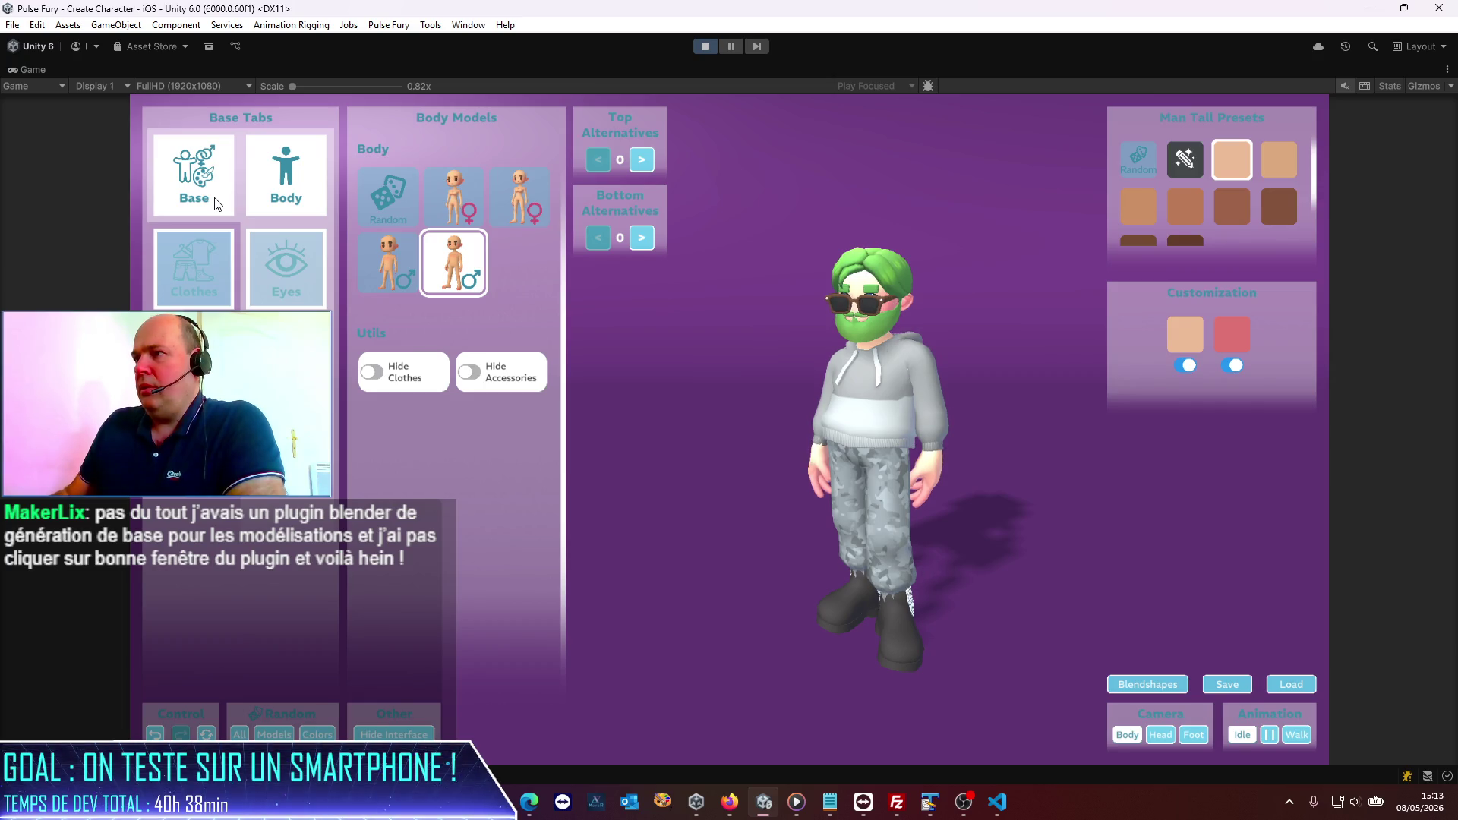
{"action": "left_click", "coordinate": [188, 286]}
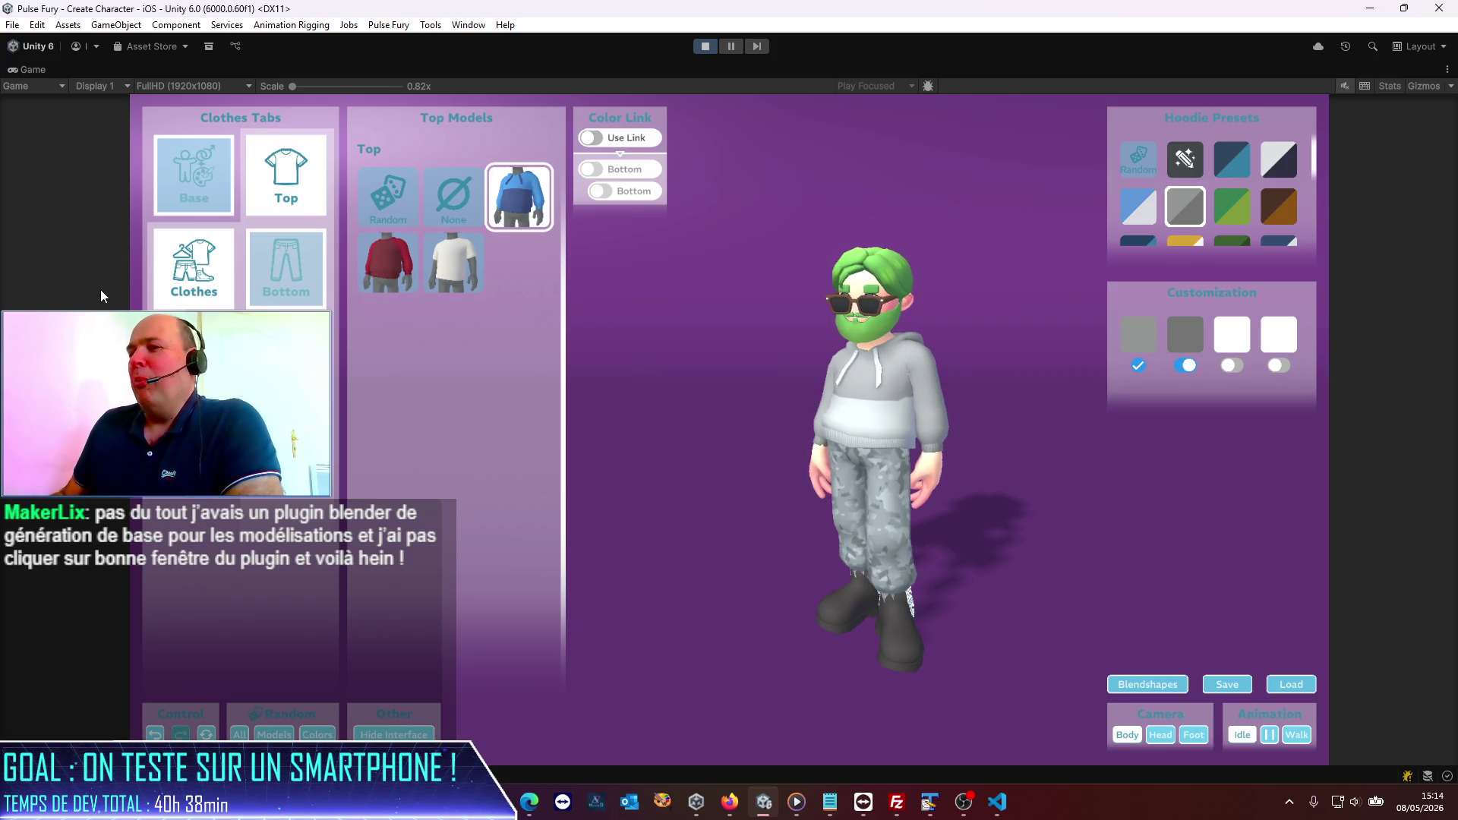
{"action": "left_click", "coordinate": [193, 270]}
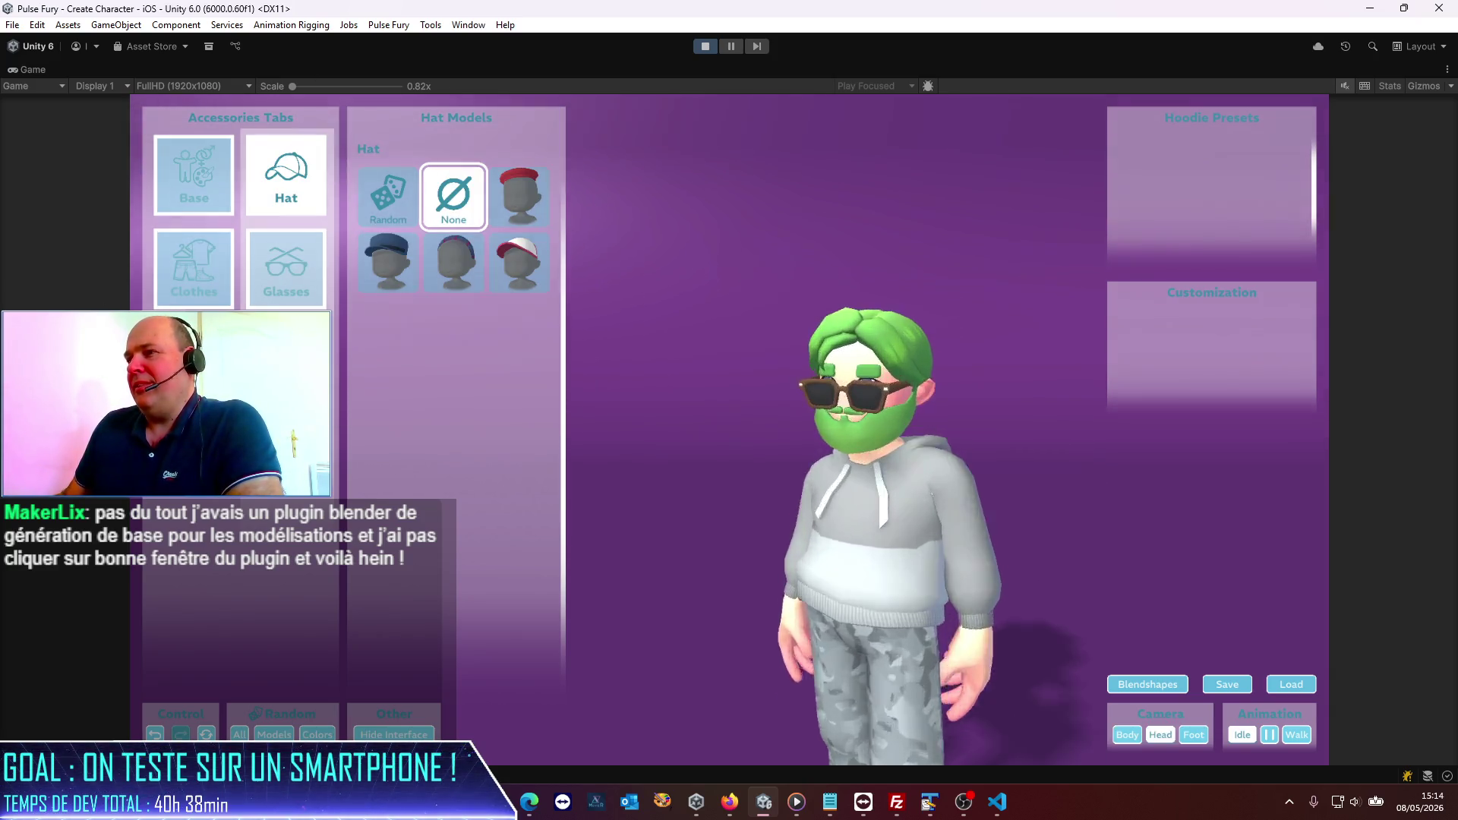
Step: Set the character's glasses model to None in the Glasses tab
{"action": "left_click", "coordinate": [271, 287]}
{"action": "left_click", "coordinate": [468, 202]}
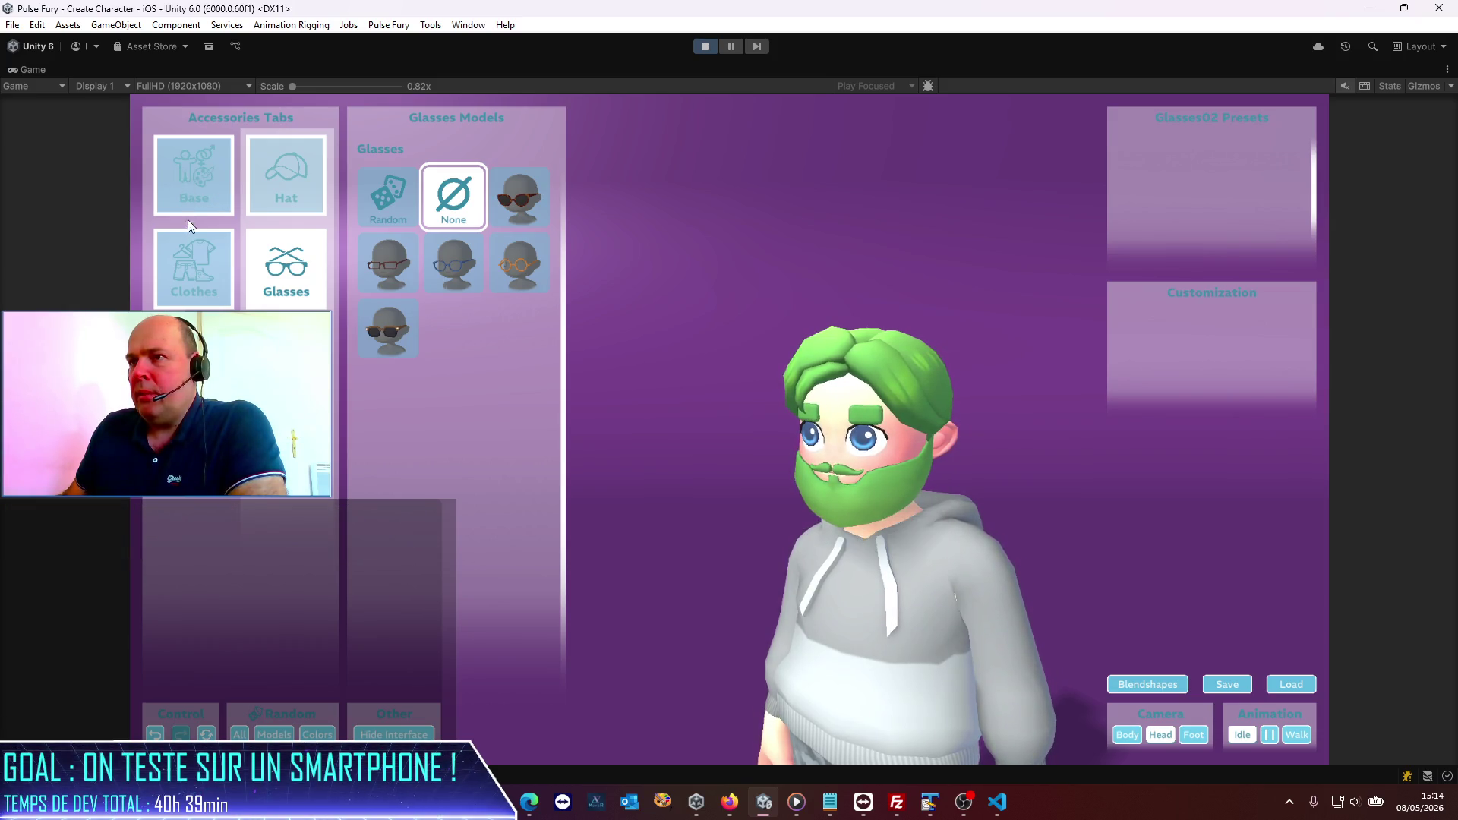
Step: Try the gold, choker and another necklace, then set the necklace to None
{"action": "left_click", "coordinate": [194, 361]}
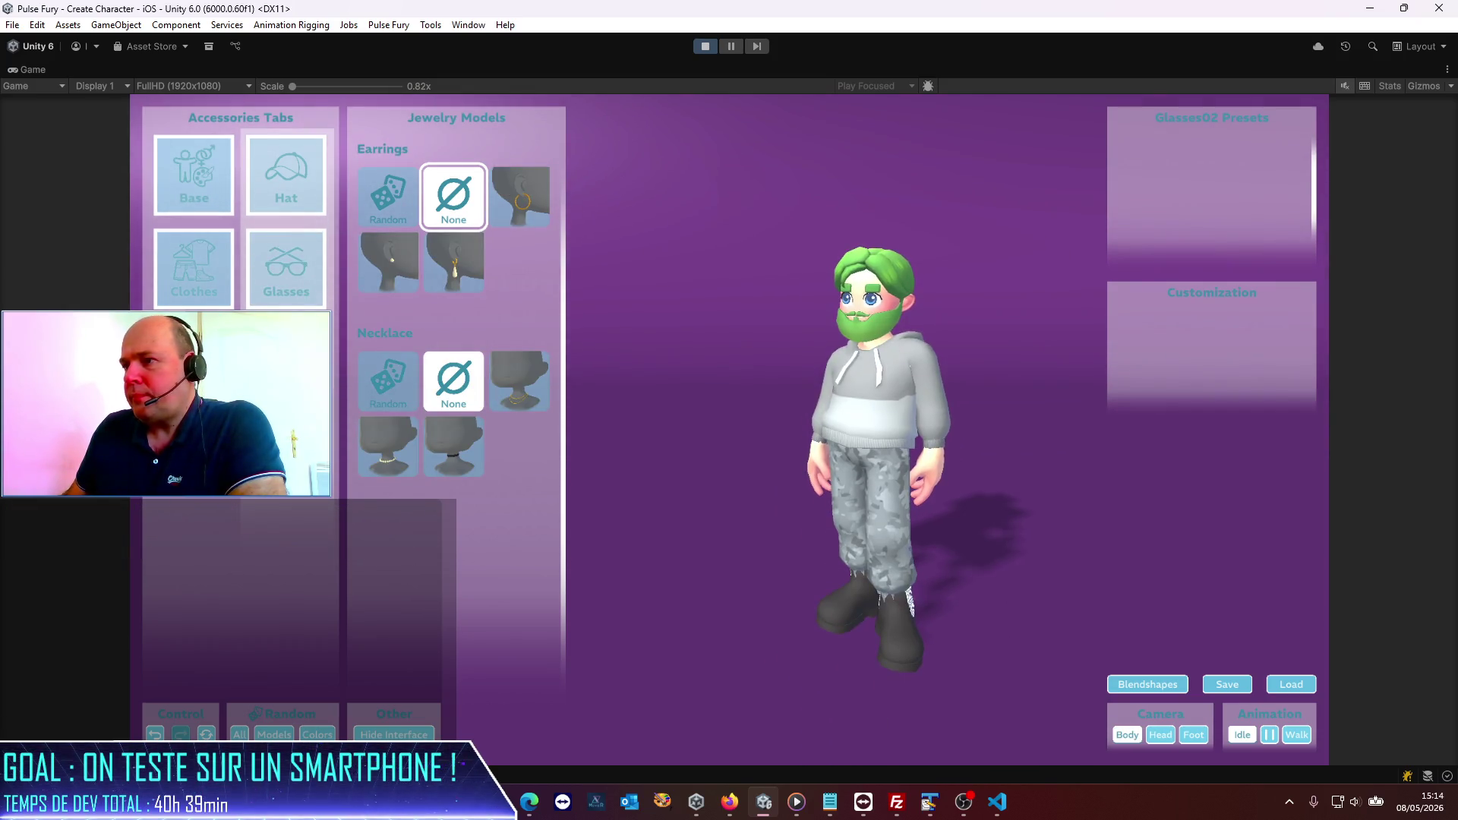
{"action": "left_click", "coordinate": [393, 454]}
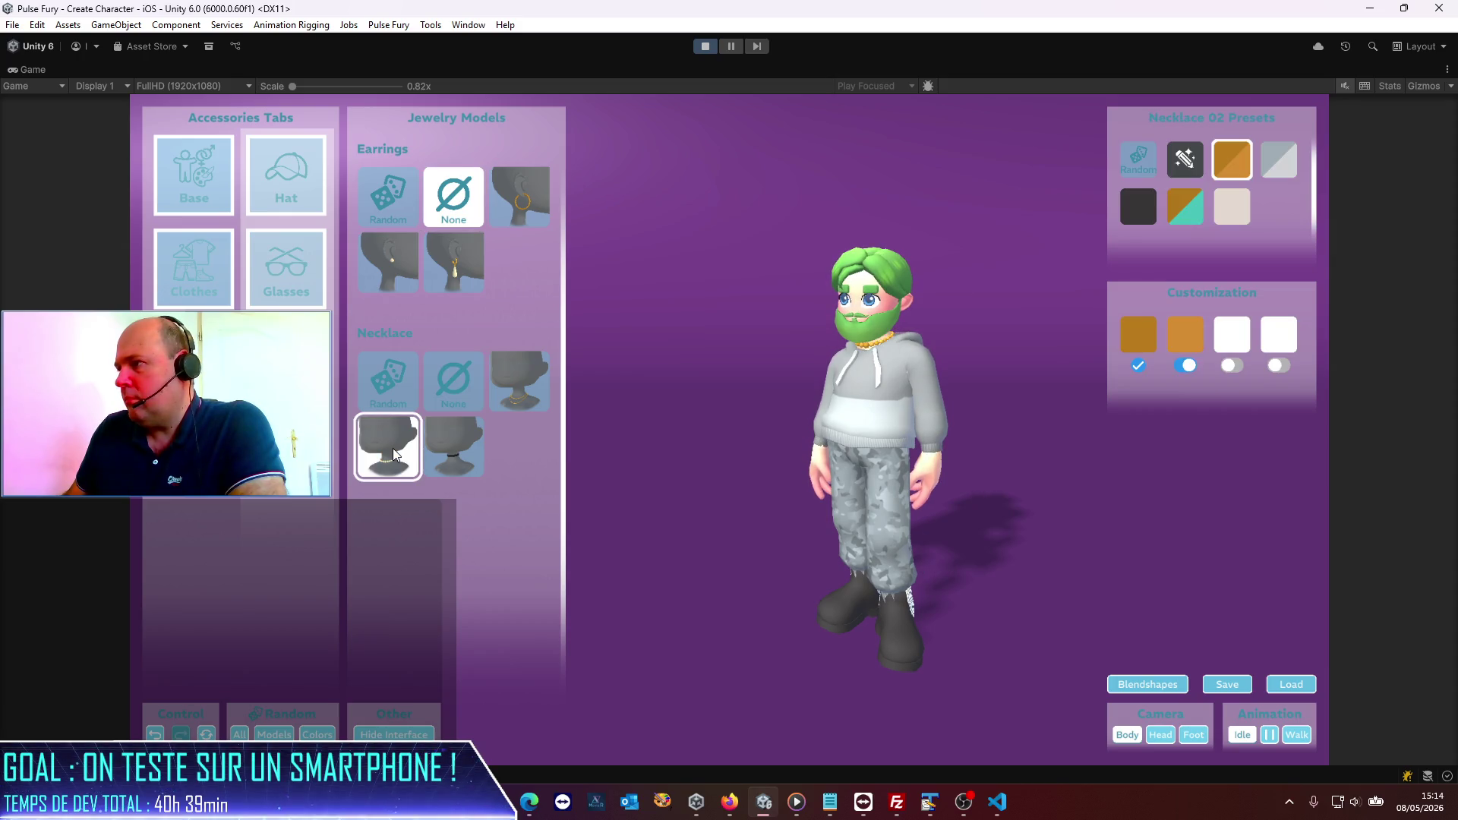
{"action": "left_click", "coordinate": [465, 463]}
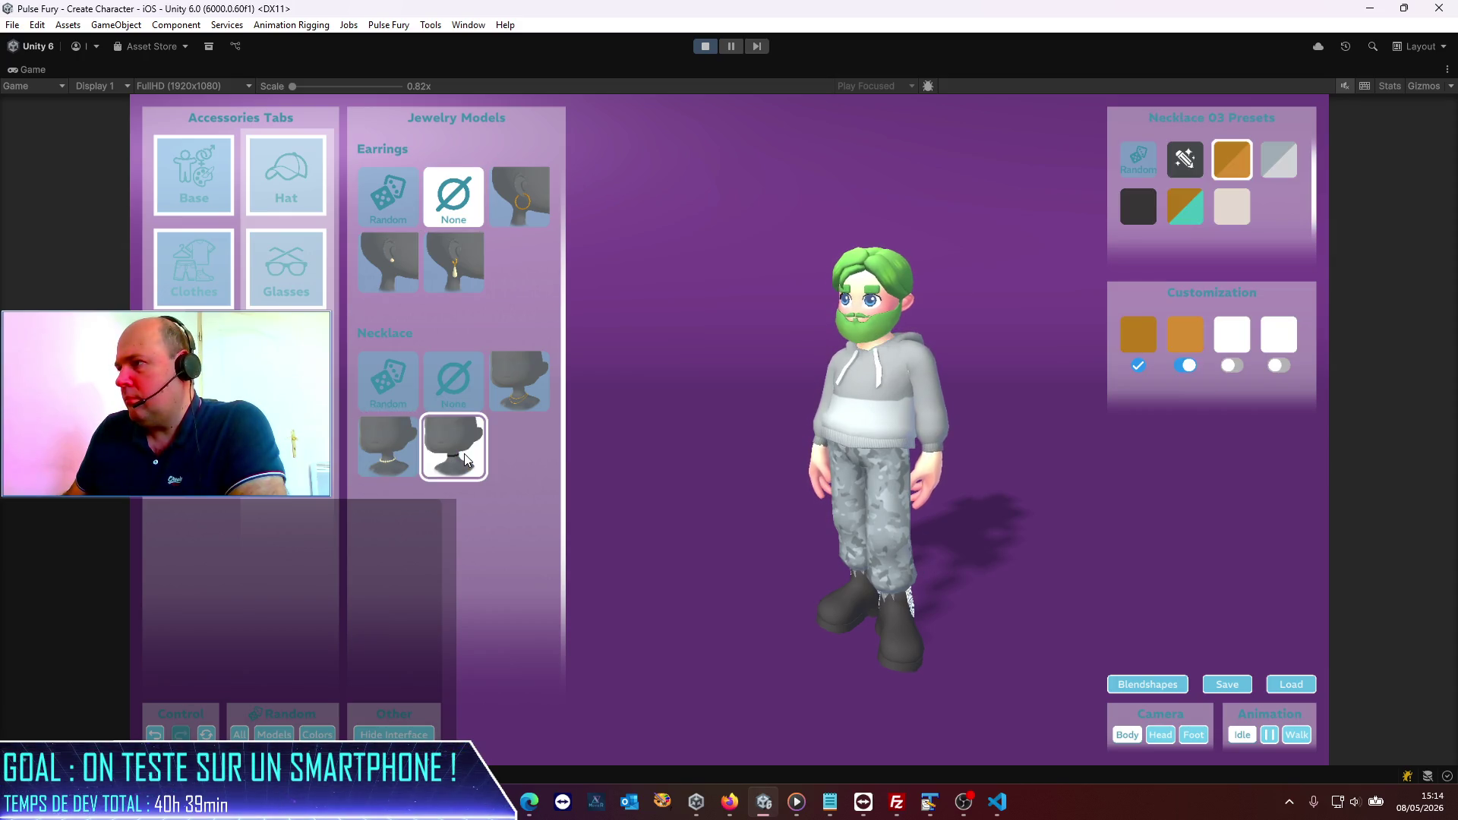
{"action": "left_click", "coordinate": [531, 373]}
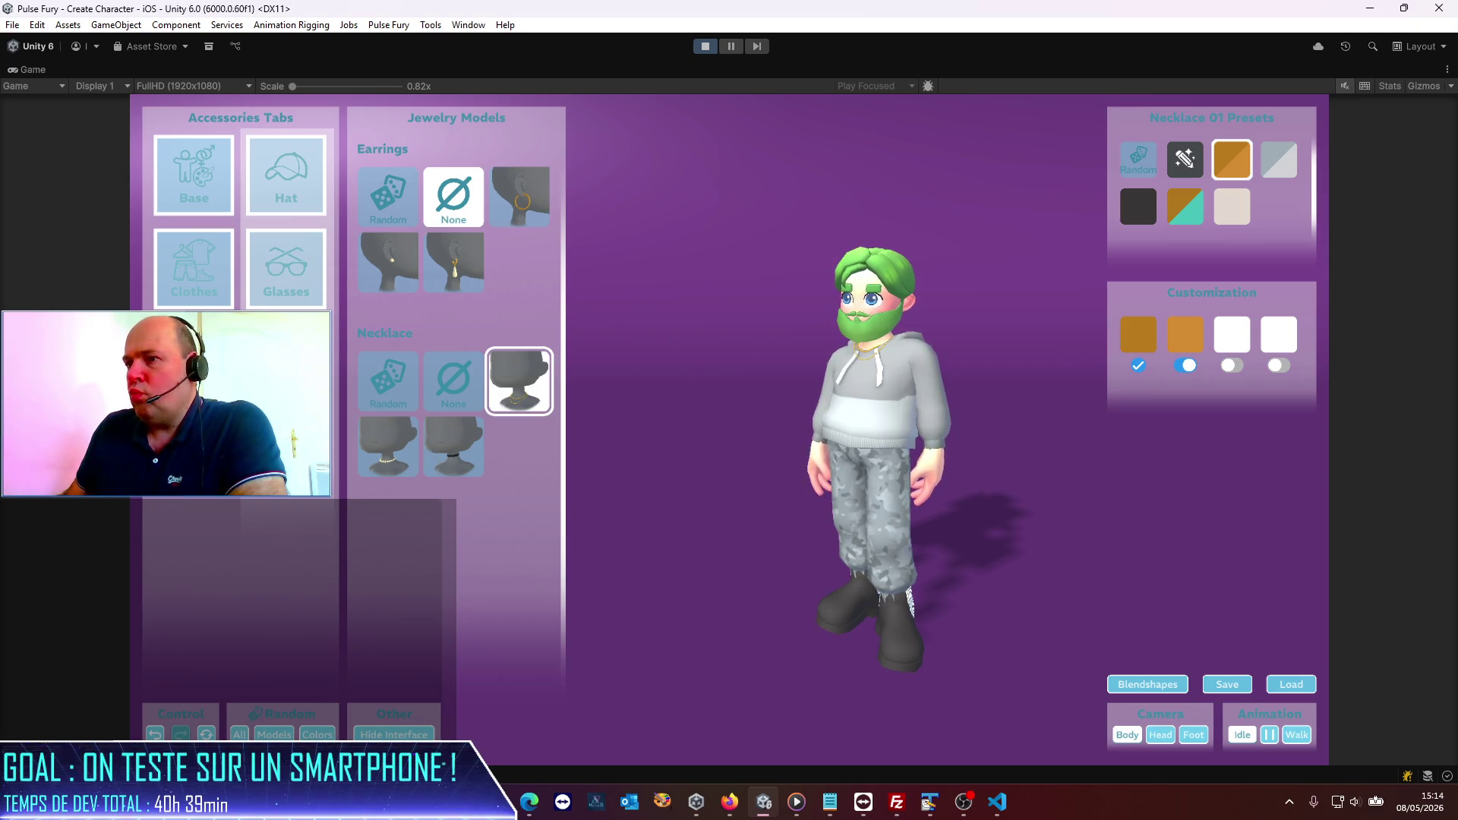
{"action": "left_click", "coordinate": [450, 385]}
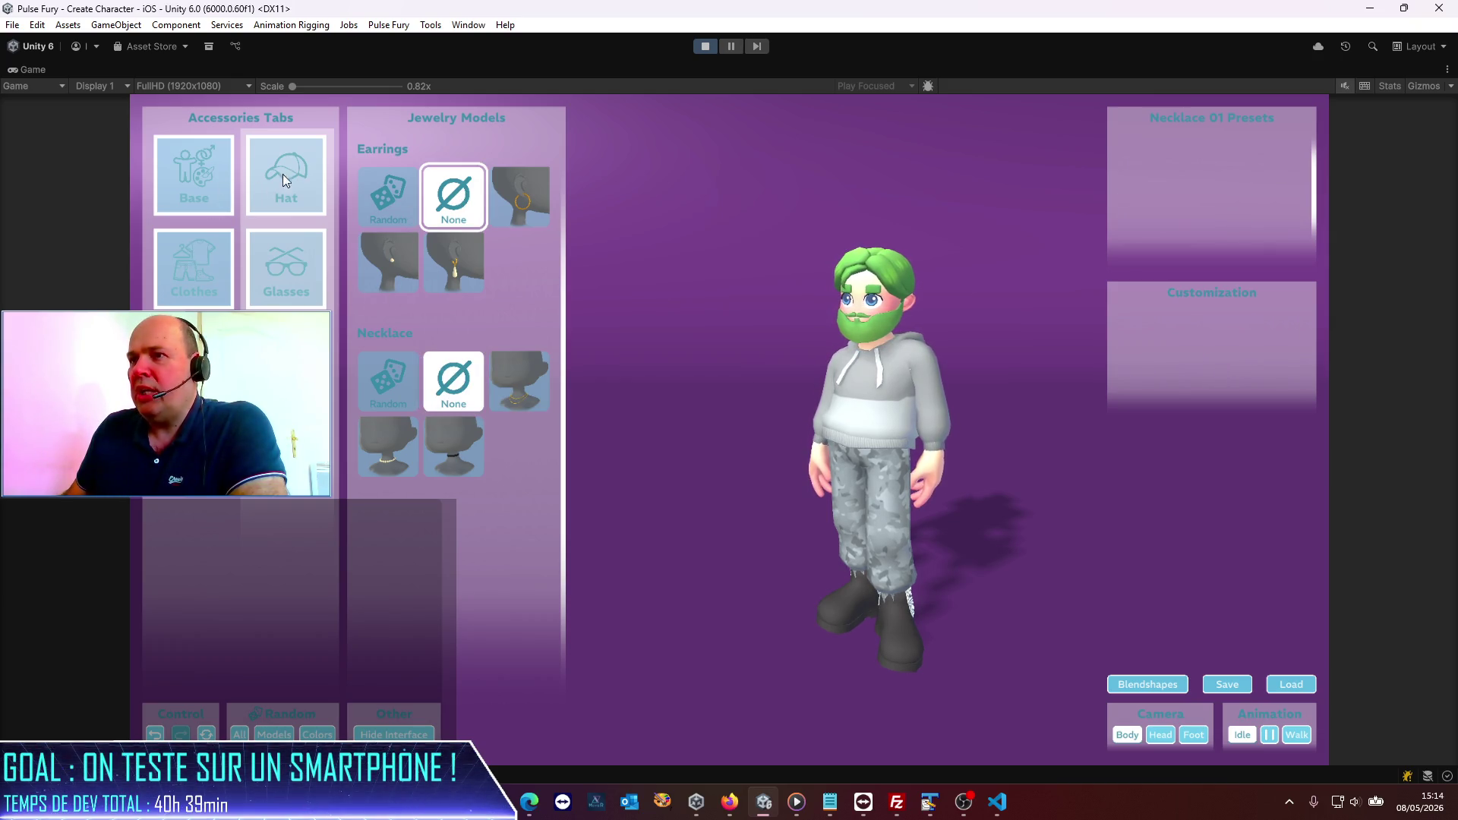
{"action": "left_click", "coordinate": [211, 185]}
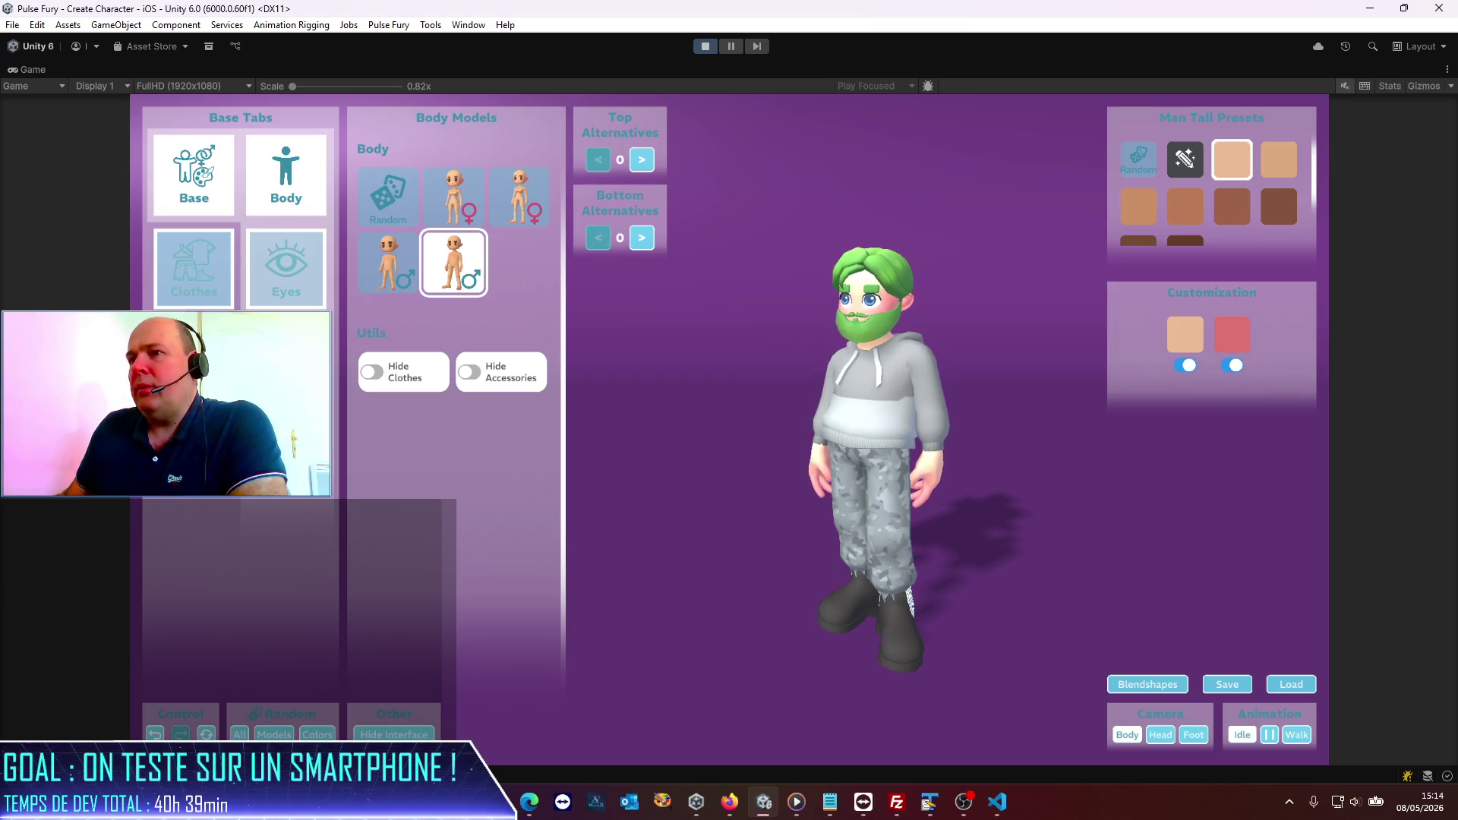
Step: Make the facial hair dark brown, trim the beard to the Beard 02 goatee, and try Manga eyes
{"action": "left_click", "coordinate": [194, 175]}
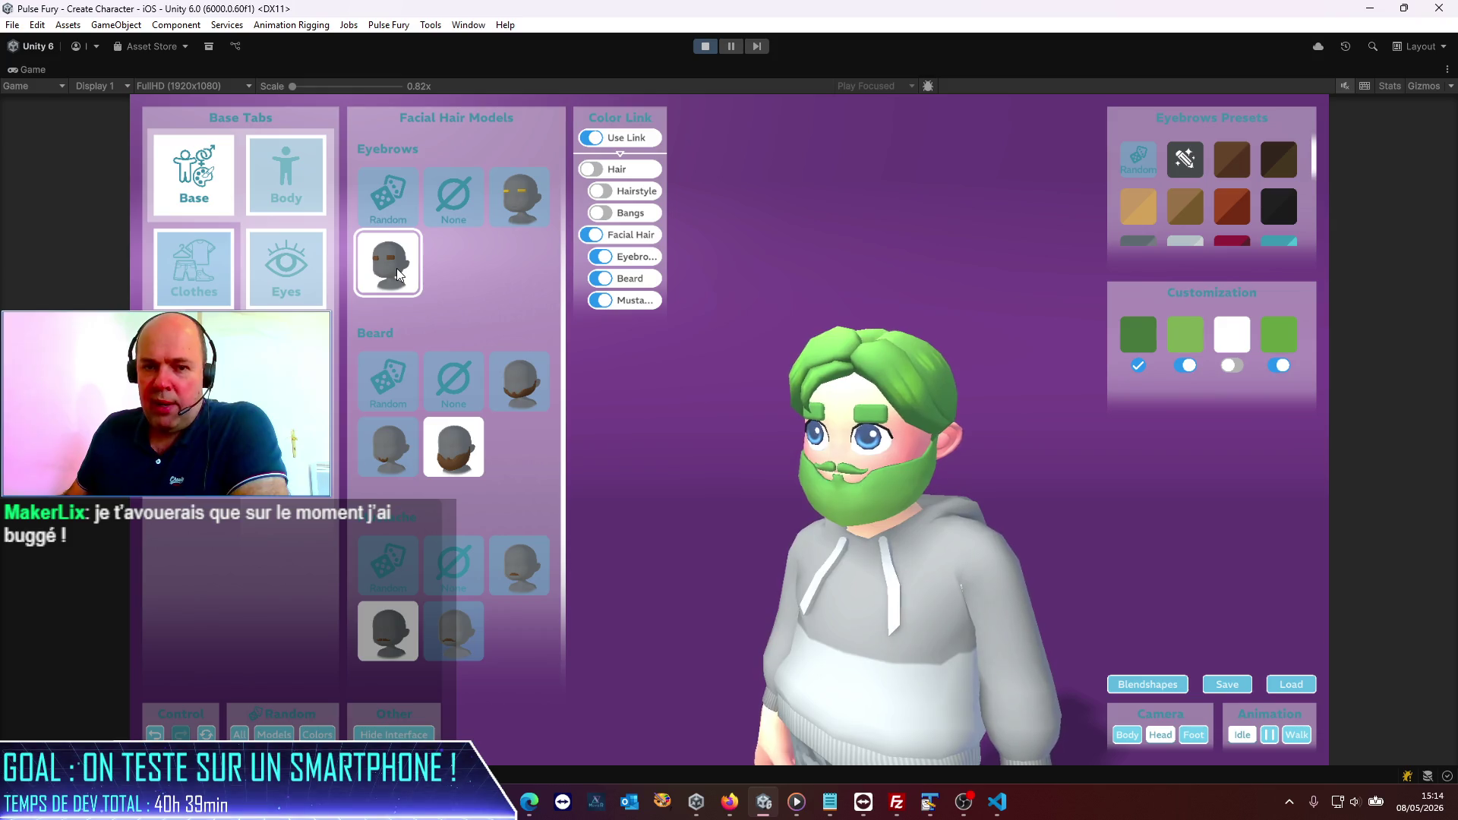
{"action": "left_click", "coordinate": [1283, 168]}
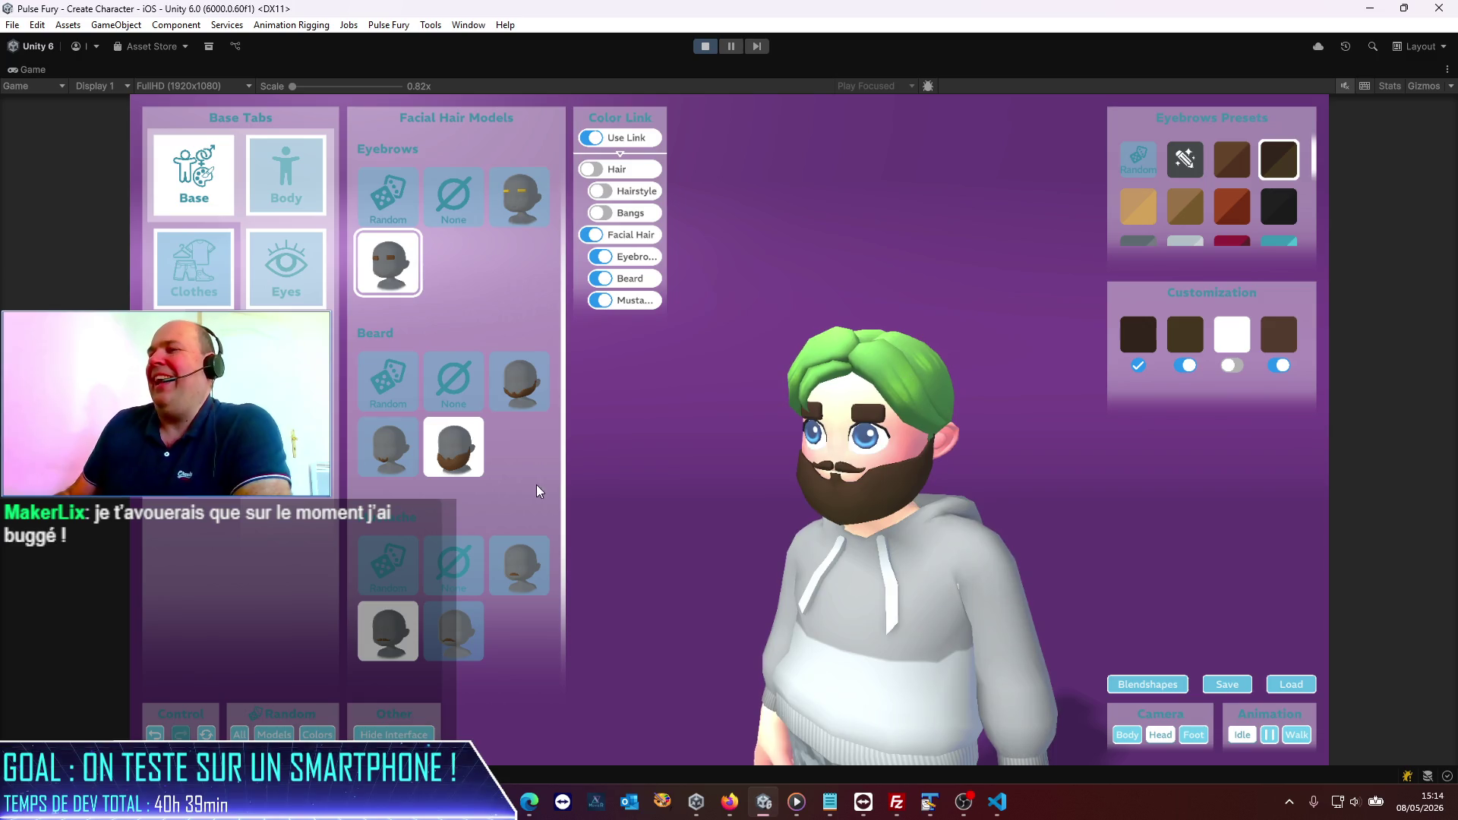
{"action": "left_click", "coordinate": [388, 457]}
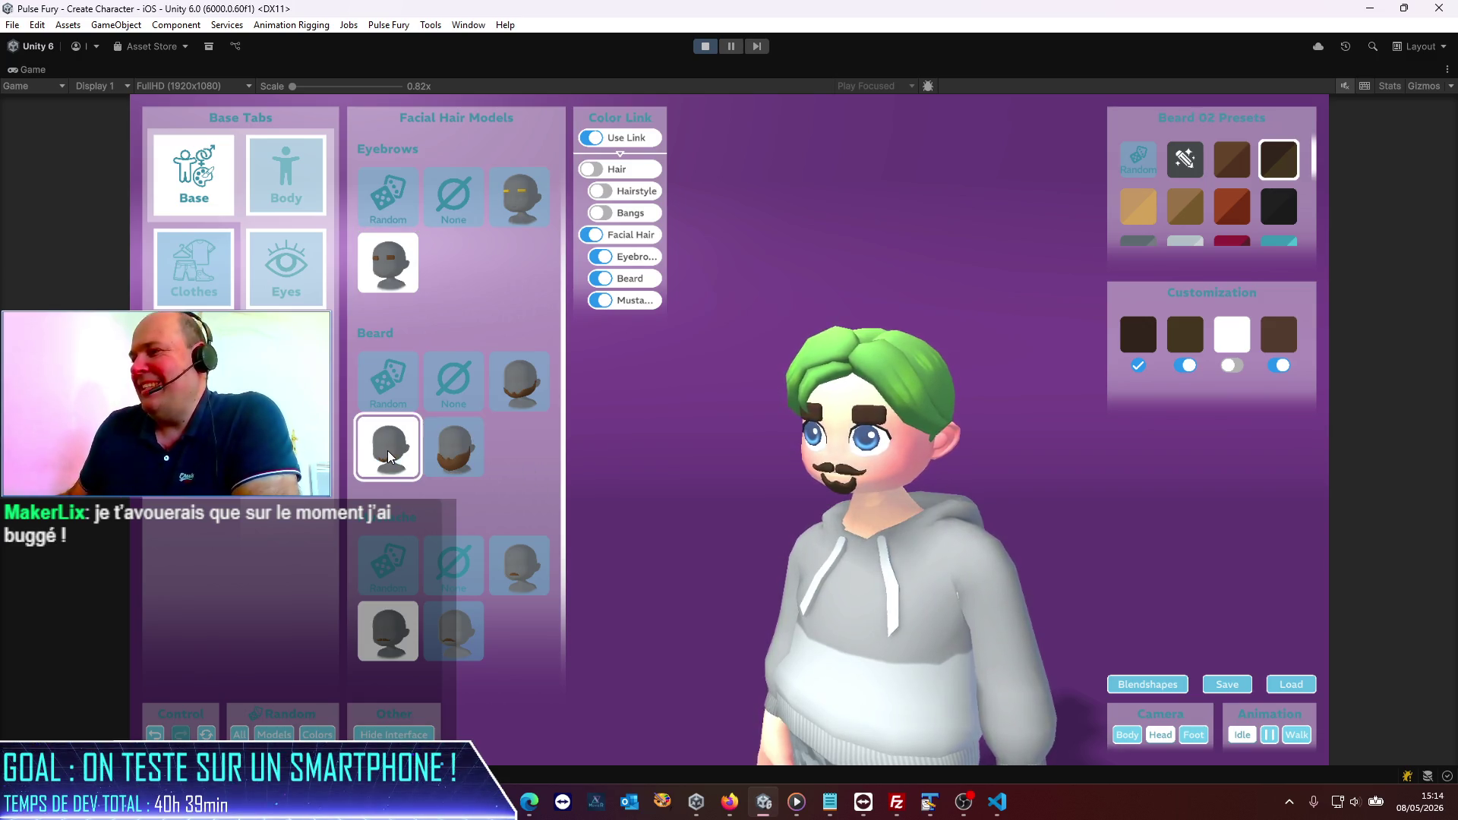
{"action": "left_click", "coordinate": [287, 265]}
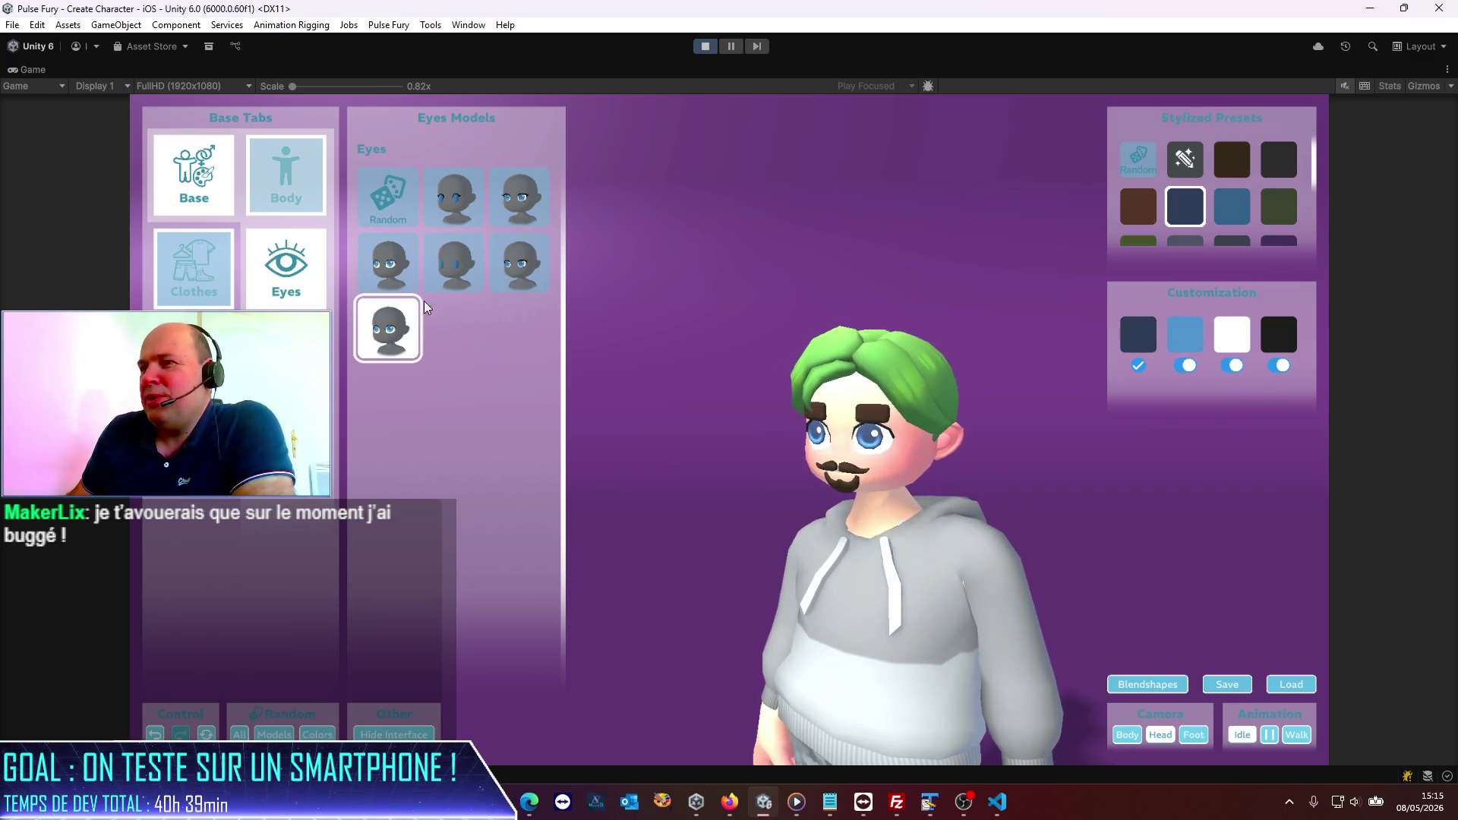
{"action": "left_click", "coordinate": [508, 273]}
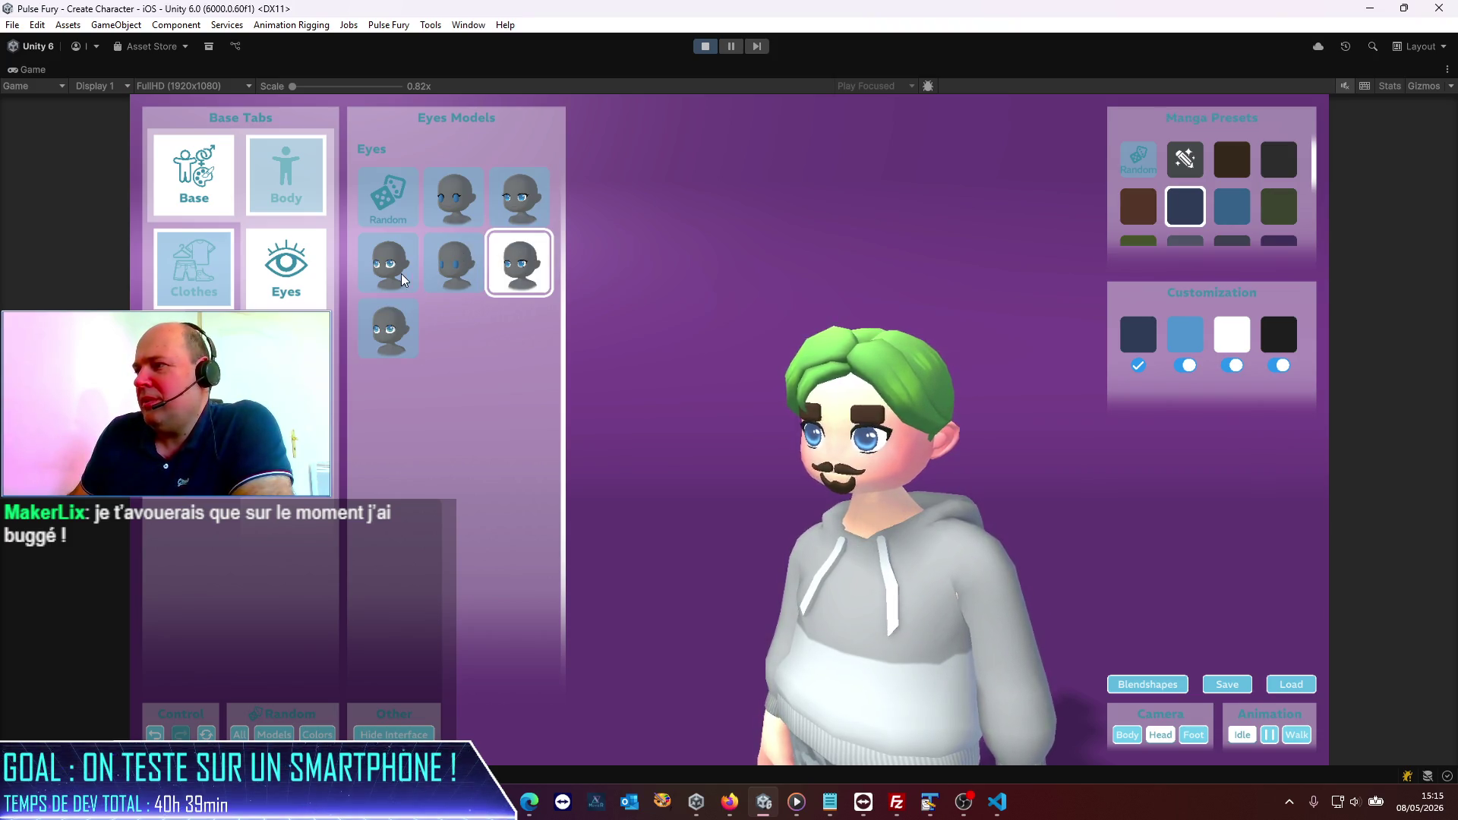
Step: Try the Stylized Lashes, Capsules Lashes and Manga Lashes eyes, then settle on Capsules eyes
{"action": "left_click", "coordinate": [372, 277]}
{"action": "left_click", "coordinate": [455, 198]}
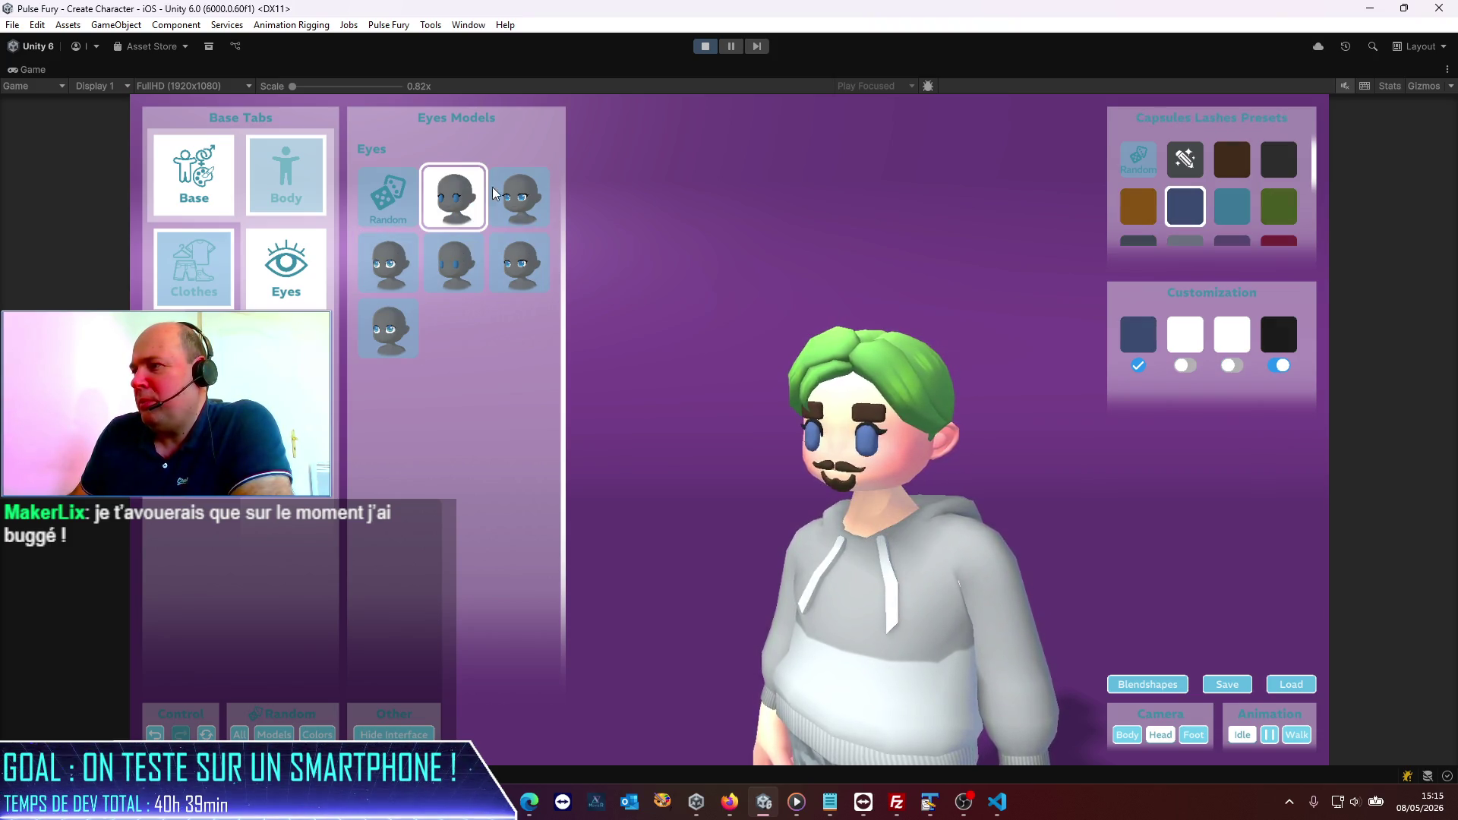
{"action": "left_click", "coordinate": [529, 194]}
{"action": "left_click", "coordinate": [455, 264]}
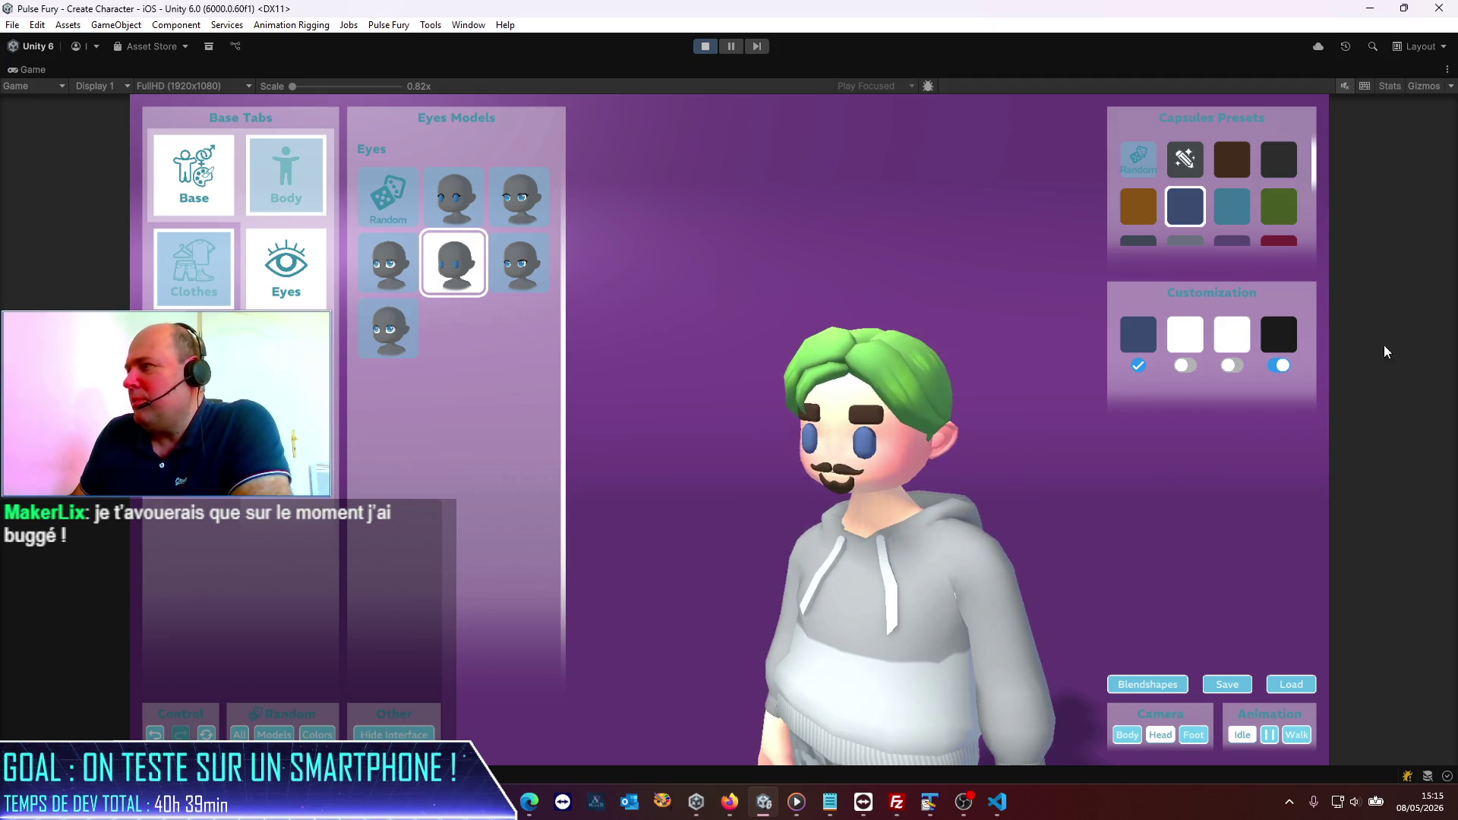
{"action": "left_click", "coordinate": [1288, 346]}
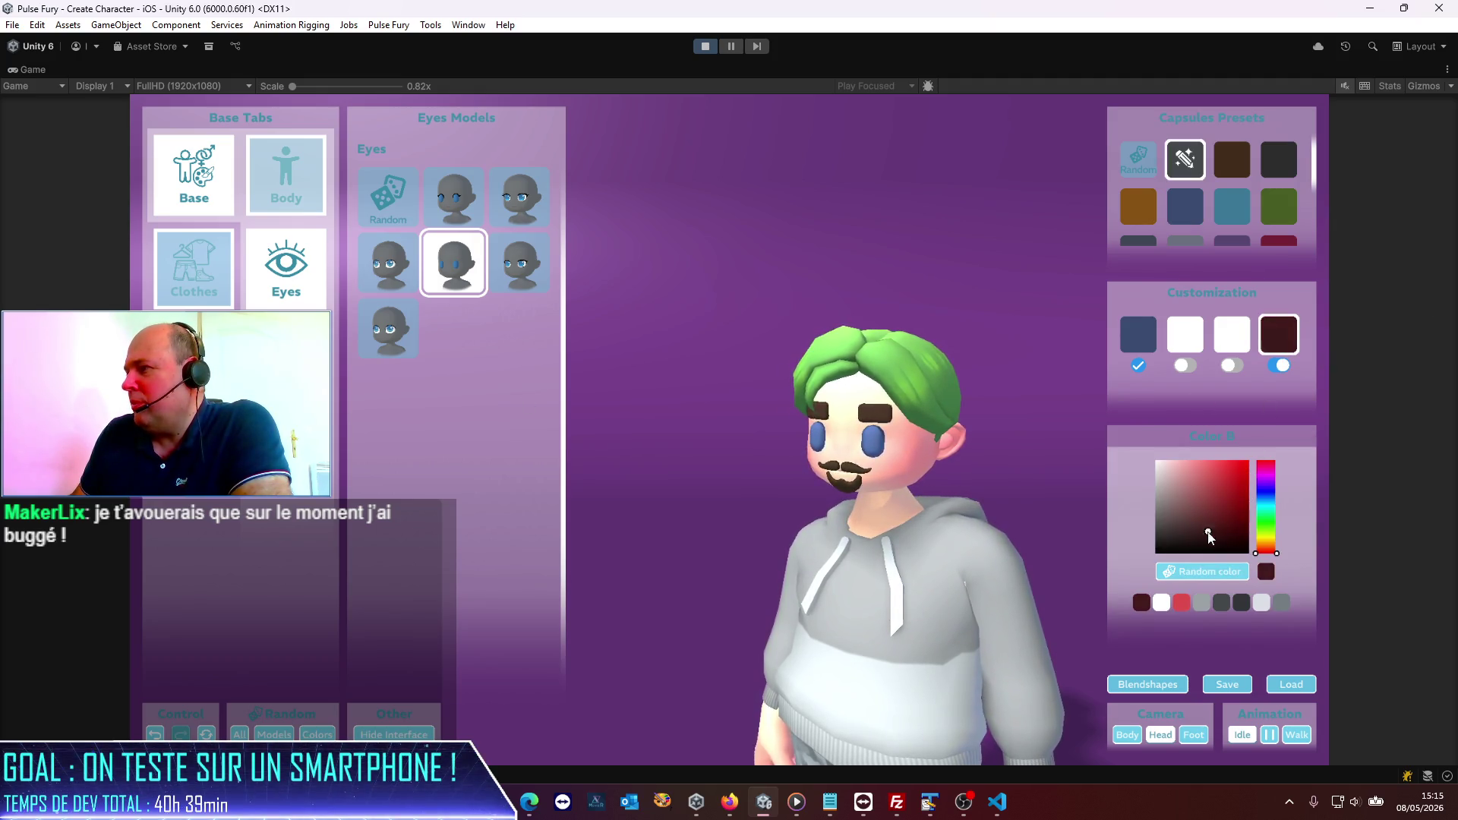
Step: Try the brown and dark red capsule eye presets, then set the eyes to black
{"action": "left_click", "coordinate": [1283, 171]}
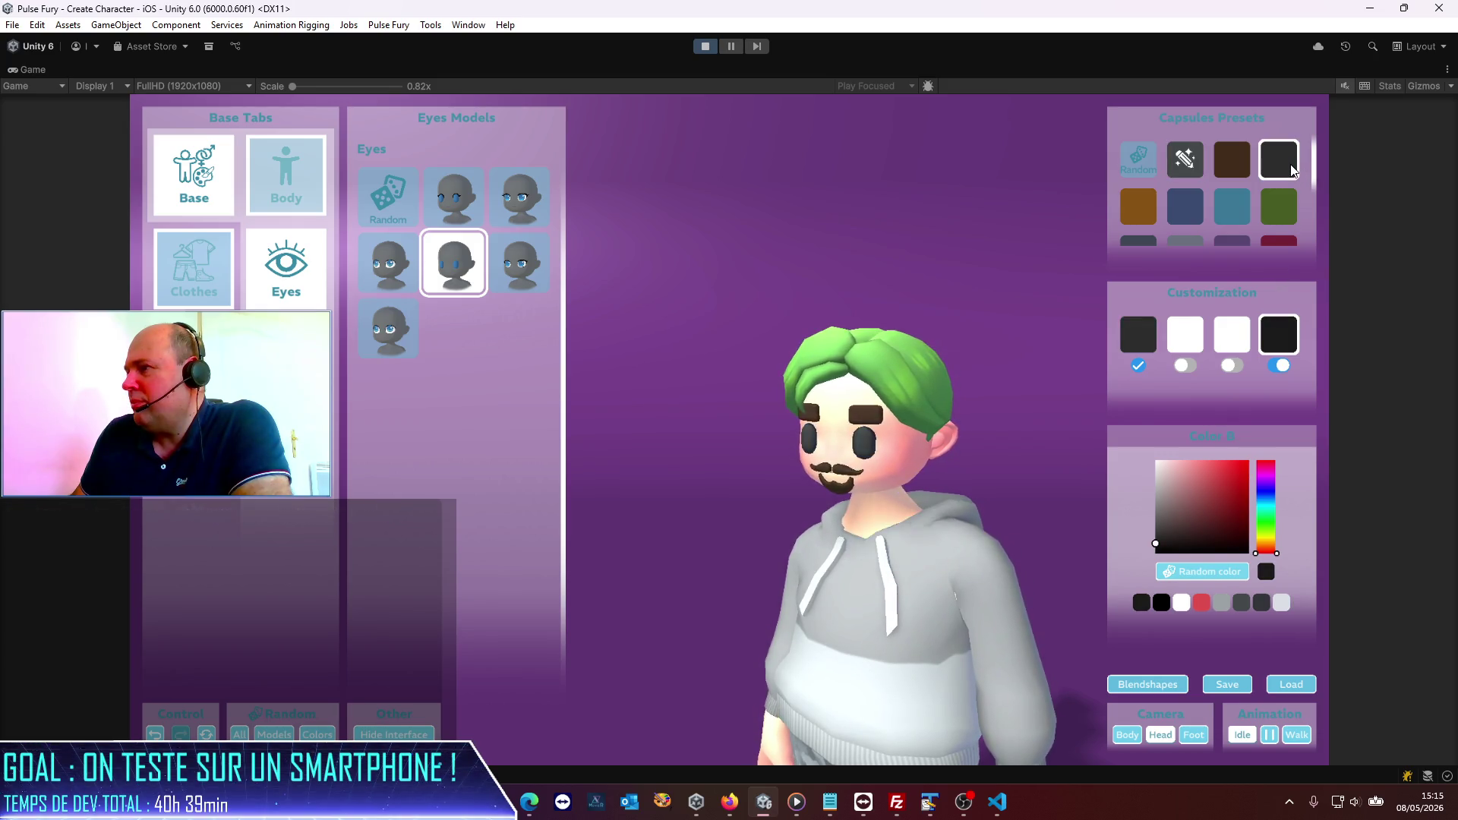
{"action": "left_click", "coordinate": [1244, 166]}
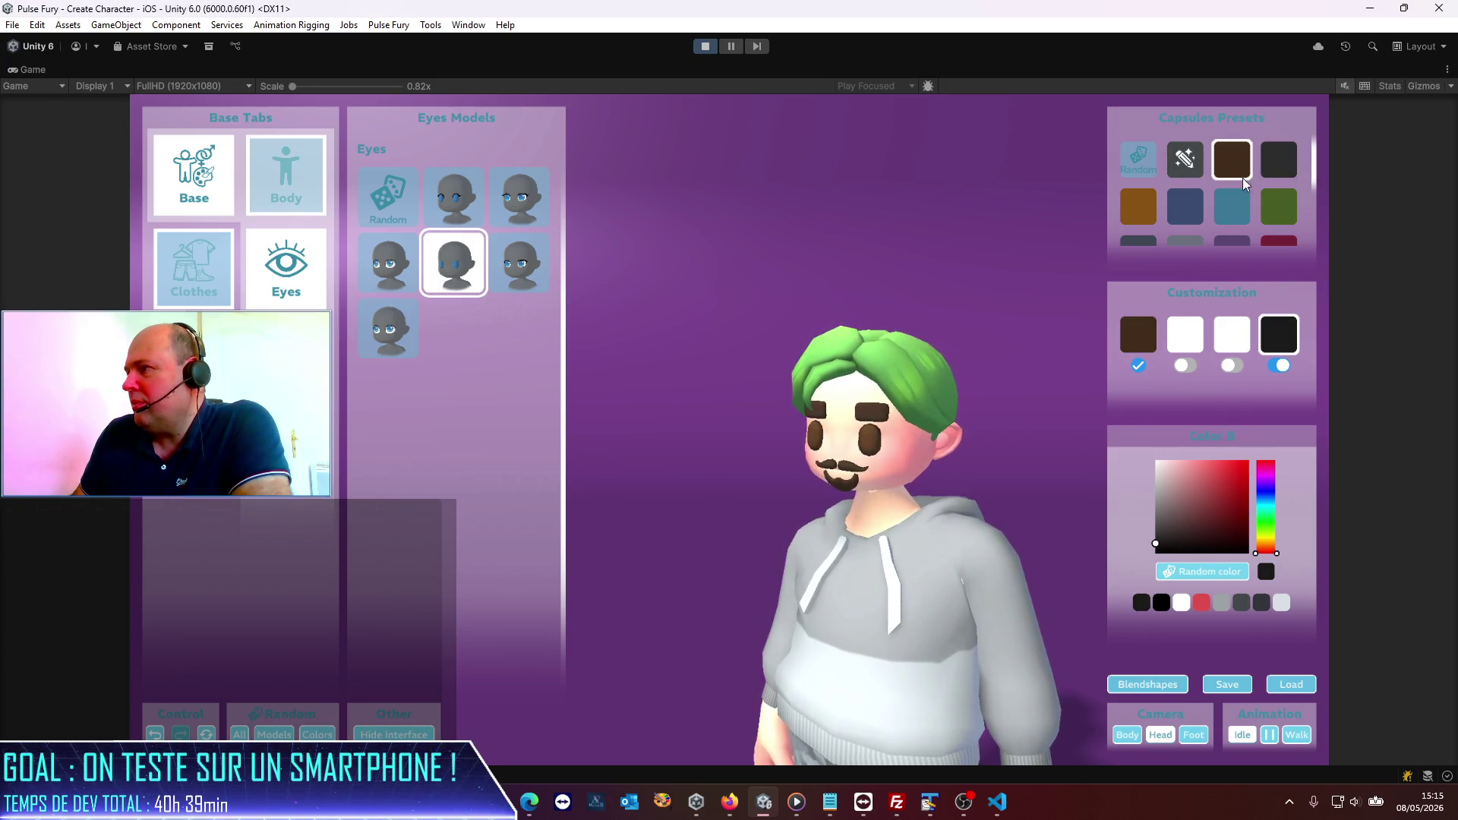
{"action": "scroll", "coordinate": [1276, 190], "scroll_direction": "down", "scroll_amount": 2}
{"action": "left_click", "coordinate": [1290, 167]}
{"action": "scroll", "coordinate": [1276, 179], "scroll_direction": "up", "scroll_amount": 2}
{"action": "left_click", "coordinate": [1286, 169]}
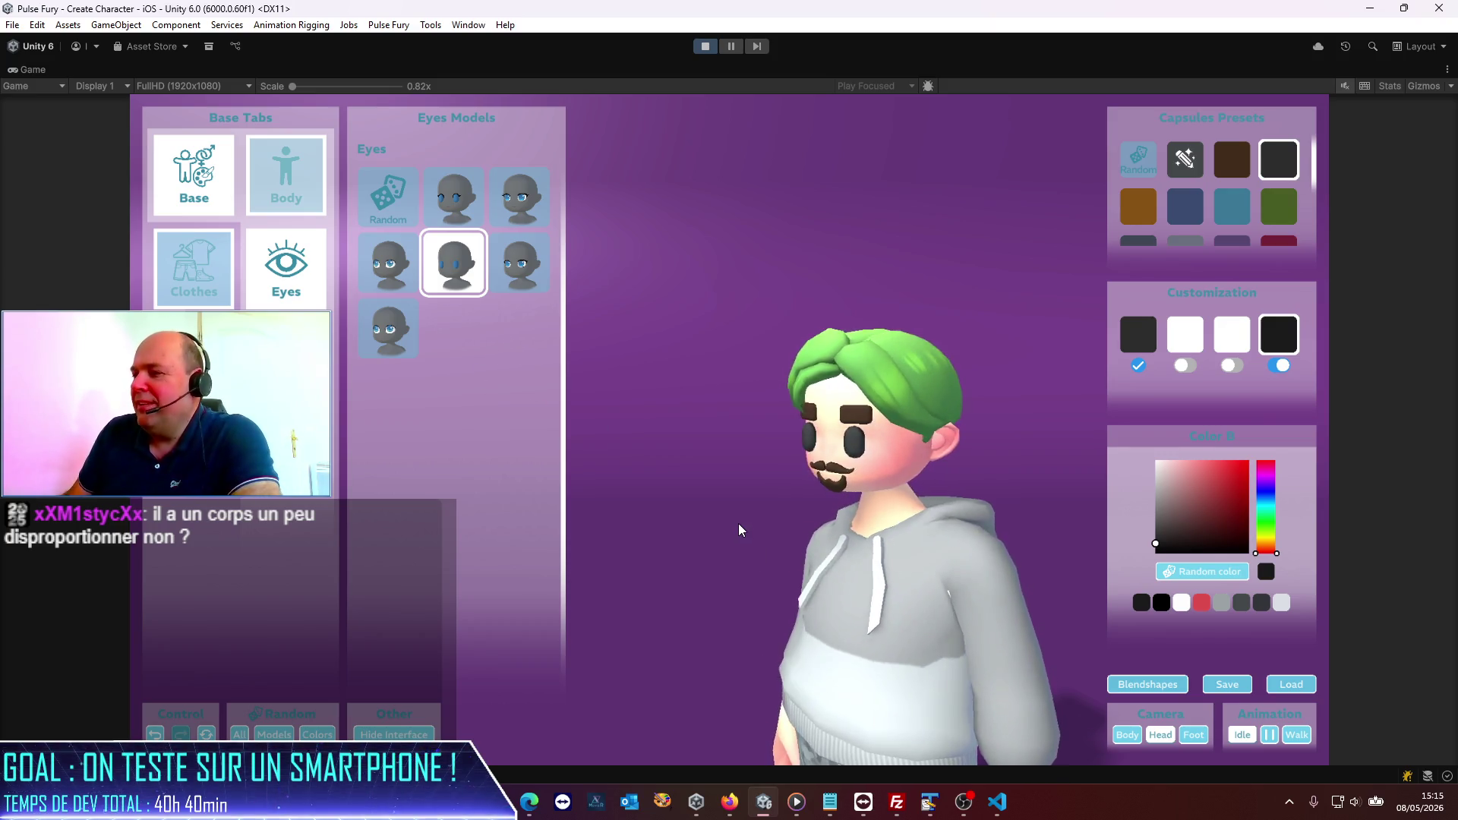
{"action": "scroll", "coordinate": [767, 568], "scroll_direction": "down", "scroll_amount": 3}
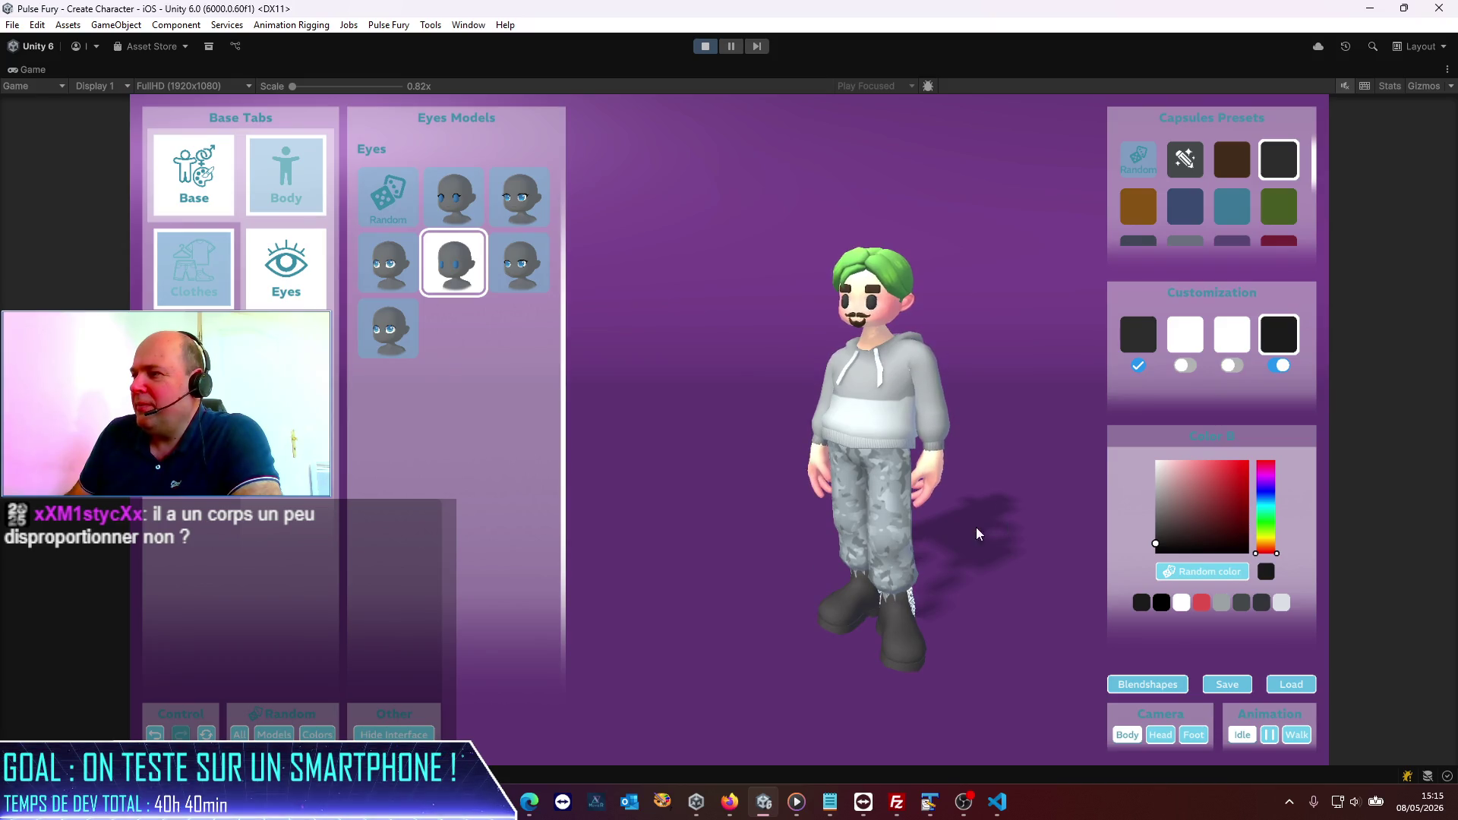
Step: Orbit the avatar through three-quarter and side views, then zoom in on its face and mustache
{"action": "mouse_move", "coordinate": [850, 486]}
{"action": "left_mouse_down"}
{"action": "mouse_move", "coordinate": [602, 453]}
{"action": "mouse_move", "coordinate": [949, 504]}
{"action": "mouse_move", "coordinate": [809, 501]}
{"action": "mouse_move", "coordinate": [1021, 511]}
{"action": "mouse_move", "coordinate": [728, 494]}
{"action": "mouse_move", "coordinate": [890, 492]}
{"action": "left_mouse_up"}
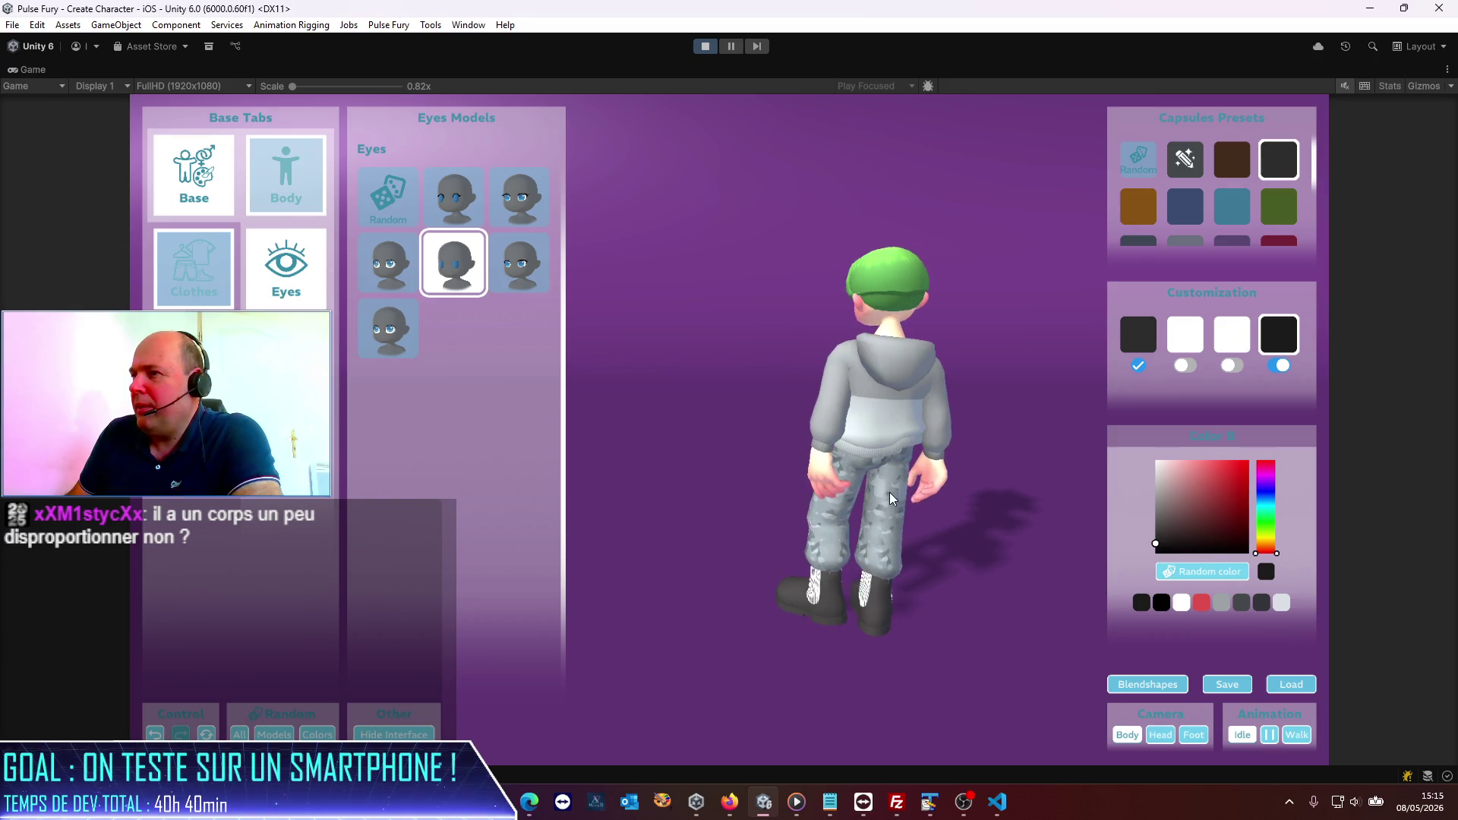
{"action": "left_click_drag", "start_coordinate": [754, 481], "coordinate": [769, 474]}
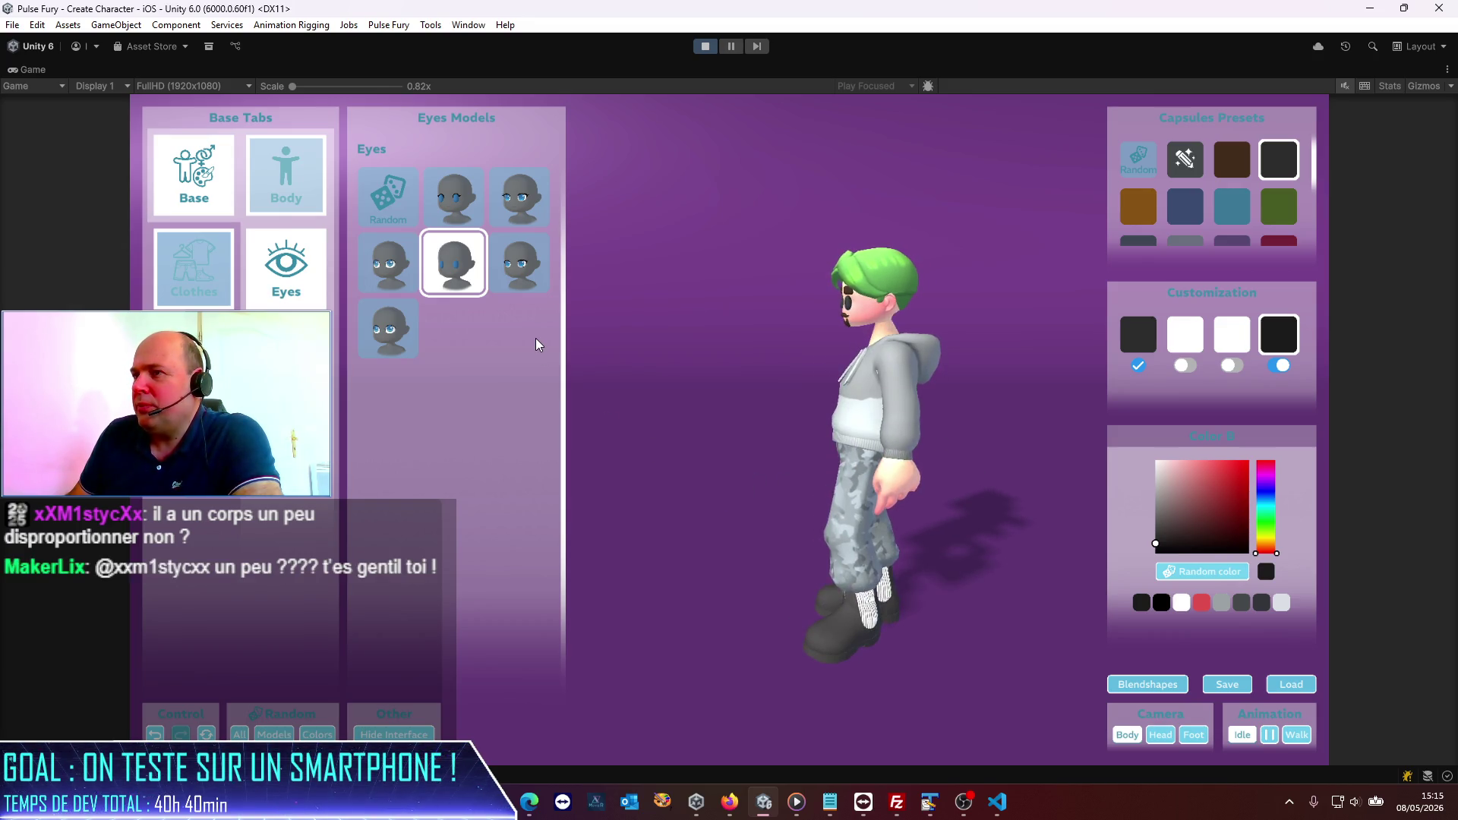
{"action": "mouse_move", "coordinate": [841, 436]}
{"action": "left_mouse_down"}
{"action": "mouse_move", "coordinate": [1018, 454]}
{"action": "mouse_move", "coordinate": [803, 451]}
{"action": "mouse_move", "coordinate": [937, 444]}
{"action": "left_mouse_up"}
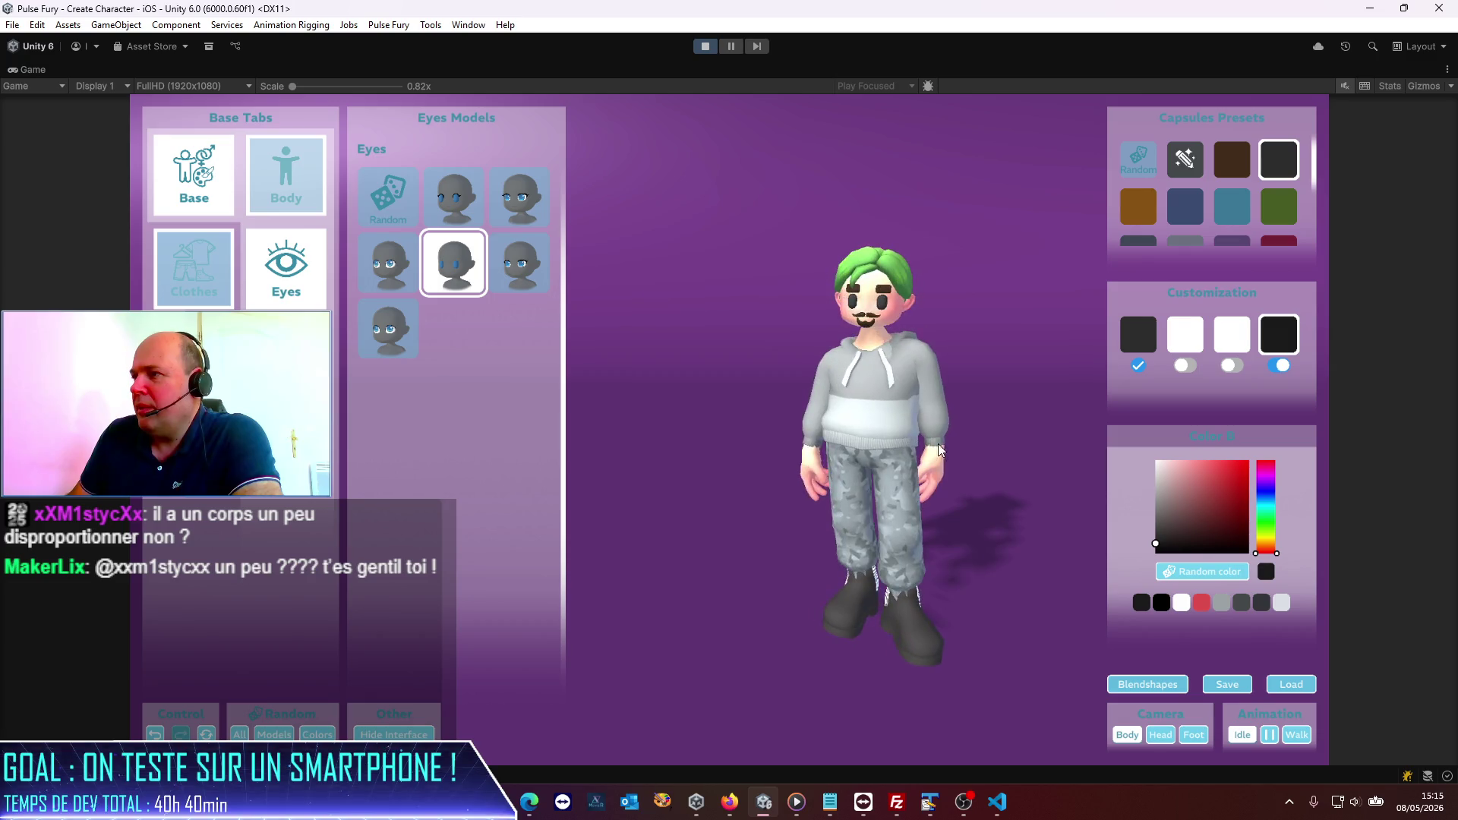
{"action": "scroll", "coordinate": [923, 385], "scroll_direction": "up", "scroll_amount": 5}
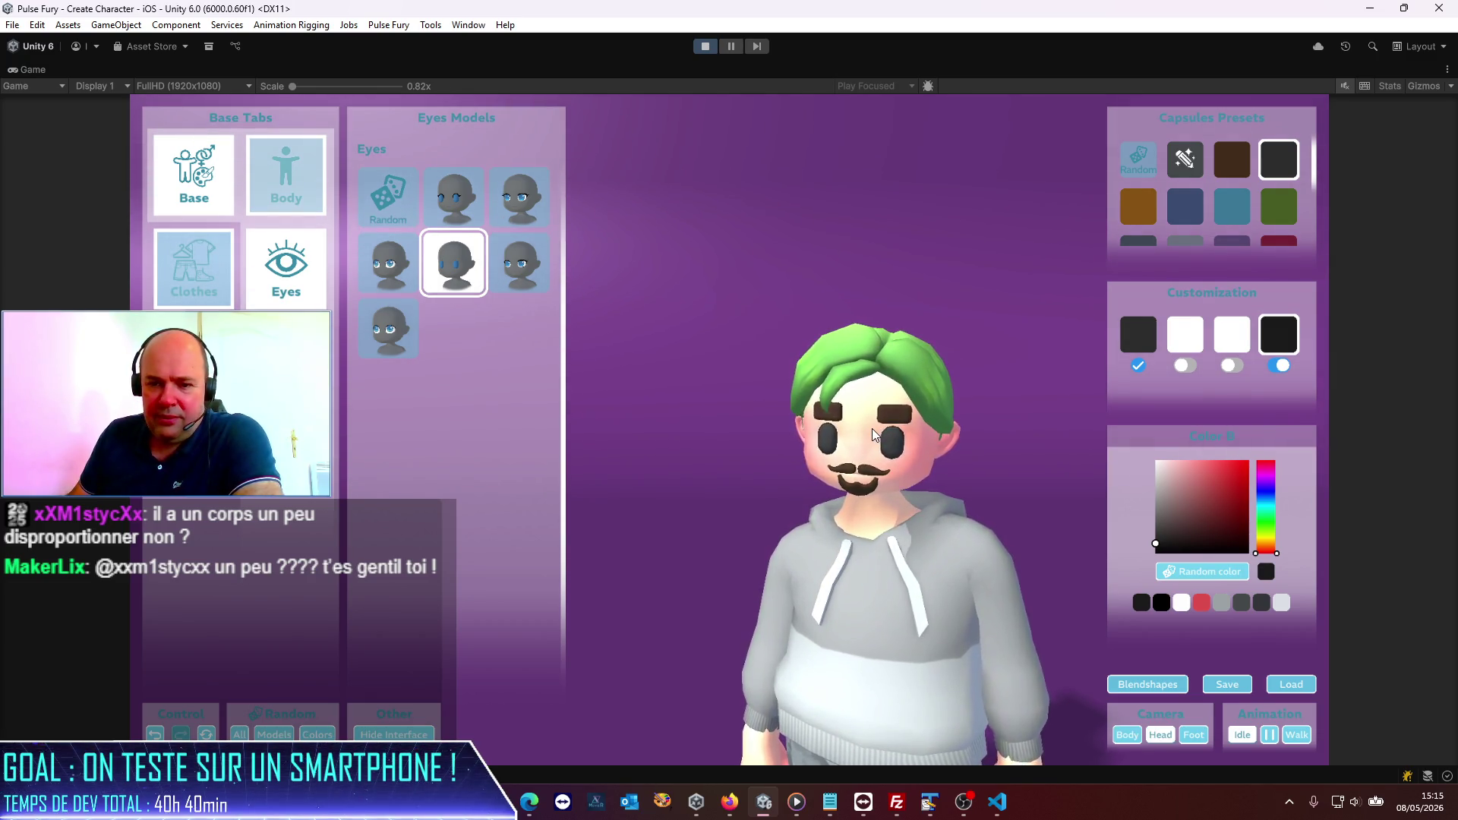
{"action": "mouse_move", "coordinate": [858, 568]}
{"action": "left_mouse_down"}
{"action": "mouse_move", "coordinate": [776, 621]}
{"action": "mouse_move", "coordinate": [718, 614]}
{"action": "left_mouse_up"}
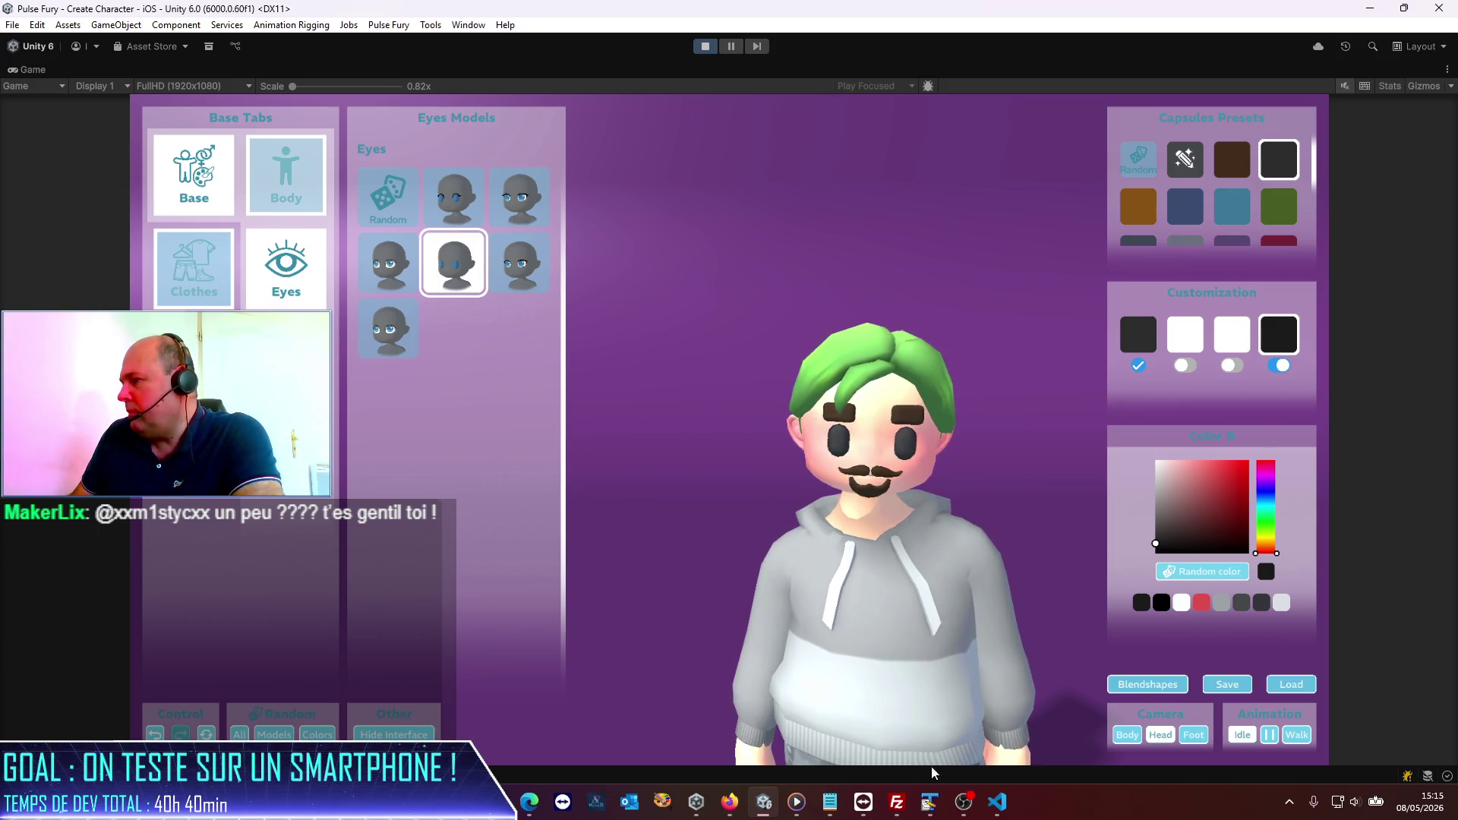
Step: Push the Frown blendshape to full and SmileTeeth near full, then orbit to check the grimace
{"action": "left_click", "coordinate": [1149, 685]}
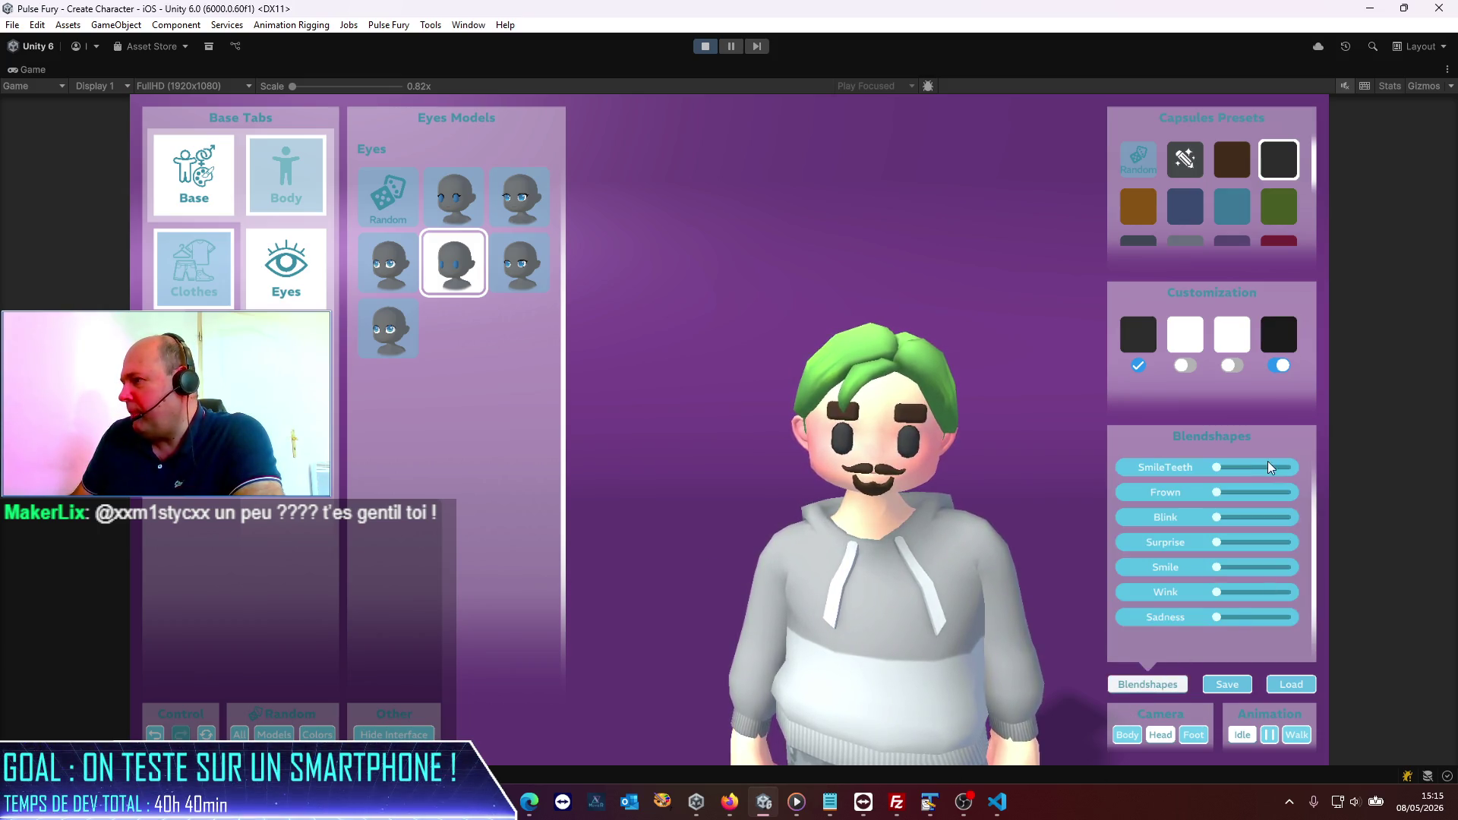
{"action": "left_click_drag", "start_coordinate": [1216, 492], "coordinate": [1295, 494]}
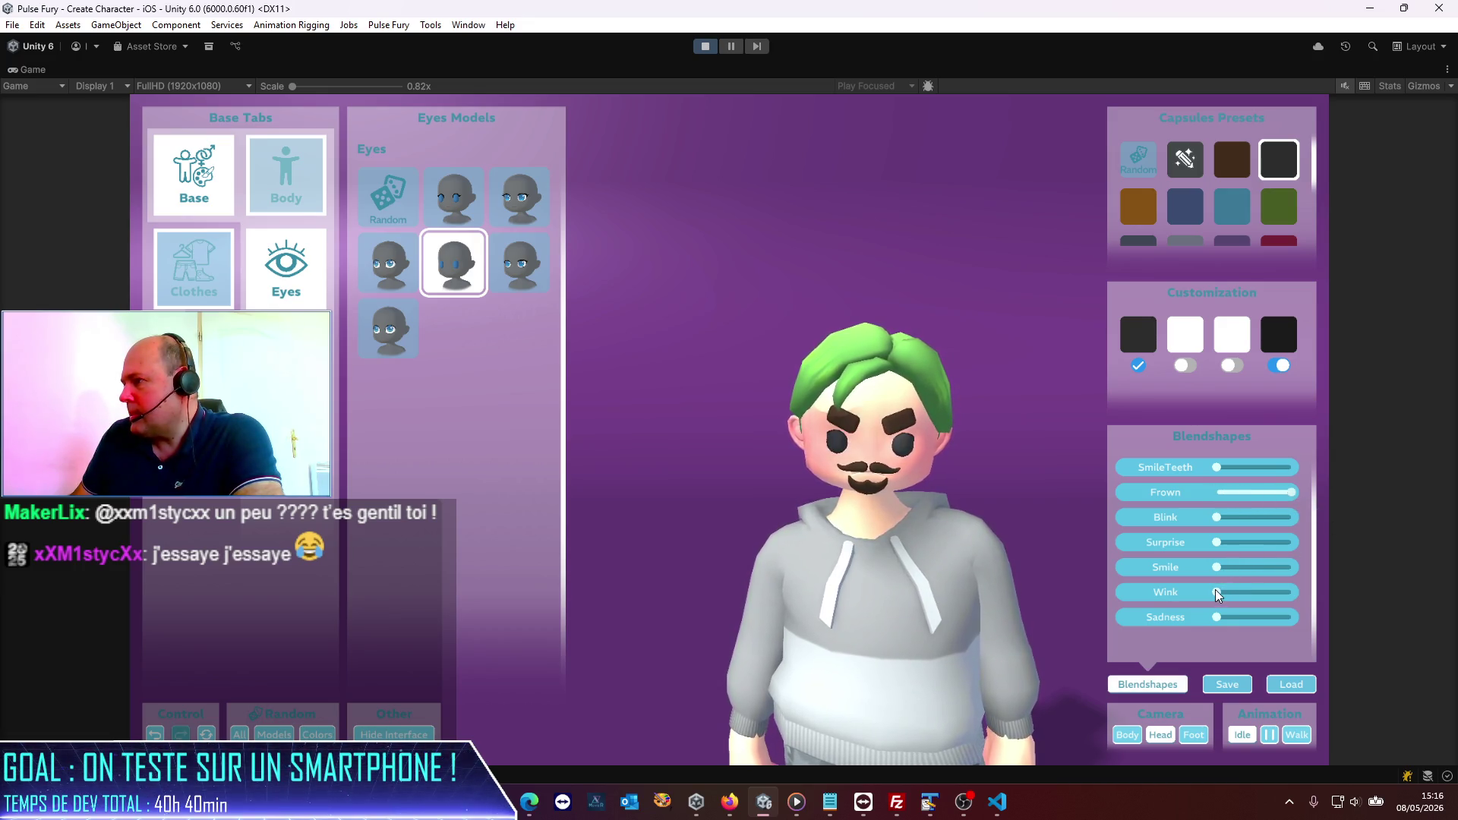
{"action": "left_click_drag", "start_coordinate": [1217, 618], "coordinate": [1331, 623]}
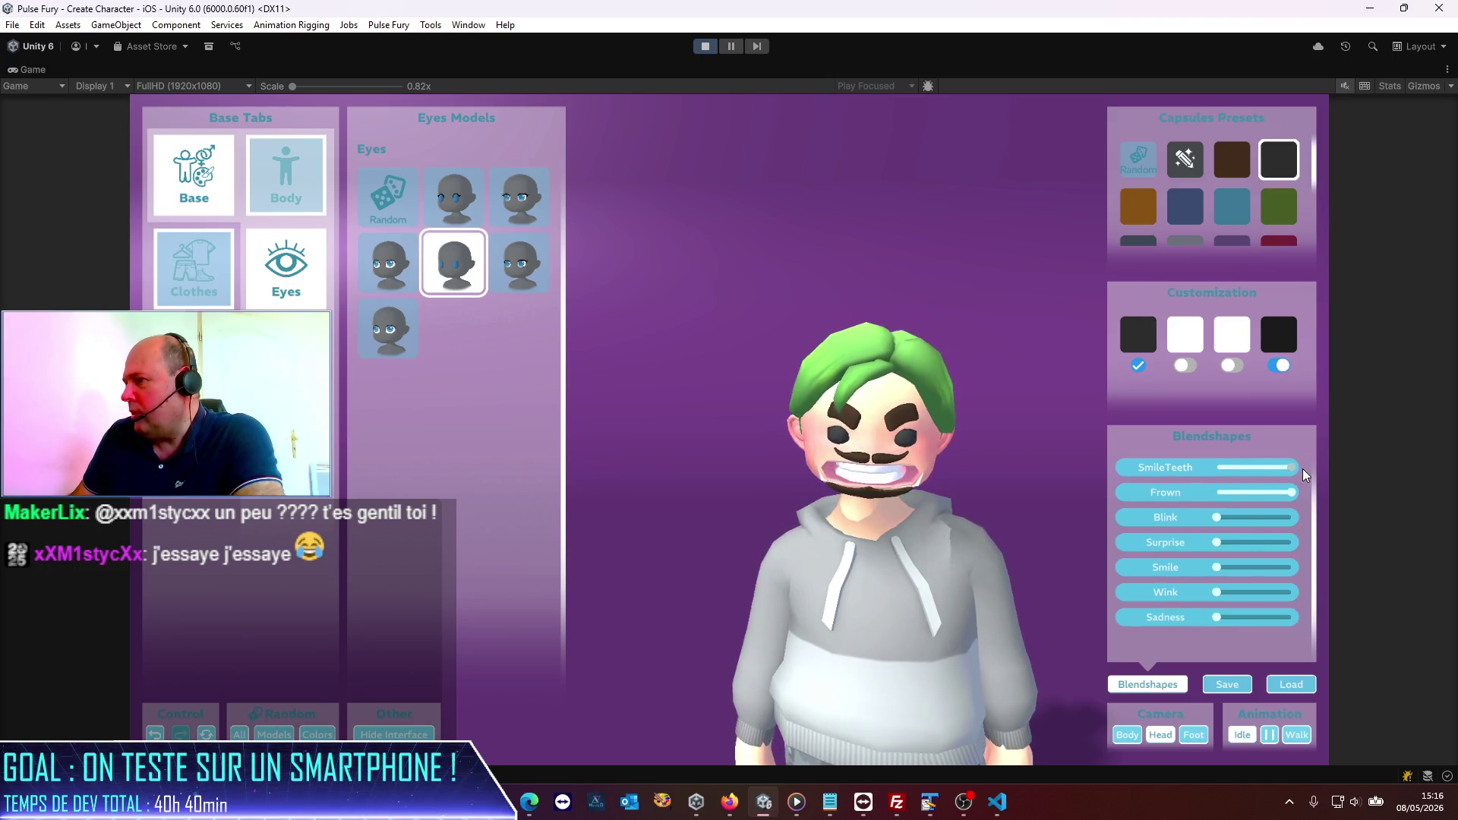
{"action": "left_click_drag", "start_coordinate": [1294, 469], "coordinate": [1257, 479]}
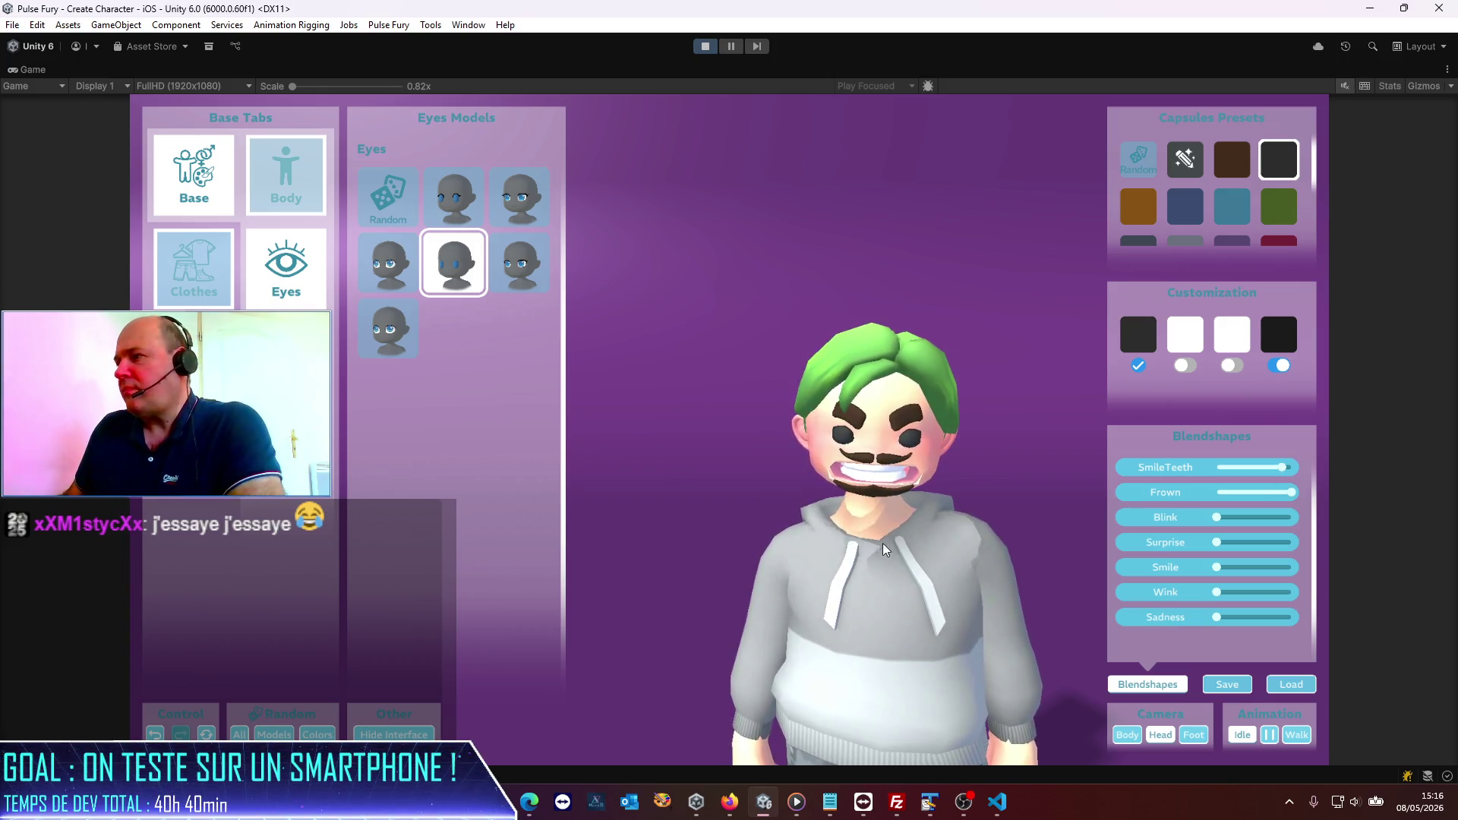
{"action": "mouse_move", "coordinate": [868, 547]}
{"action": "left_mouse_down"}
{"action": "mouse_move", "coordinate": [642, 486]}
{"action": "mouse_move", "coordinate": [1043, 534]}
{"action": "mouse_move", "coordinate": [763, 563]}
{"action": "mouse_move", "coordinate": [1000, 521]}
{"action": "mouse_move", "coordinate": [1094, 471]}
{"action": "mouse_move", "coordinate": [956, 453]}
{"action": "mouse_move", "coordinate": [740, 477]}
{"action": "left_mouse_up"}
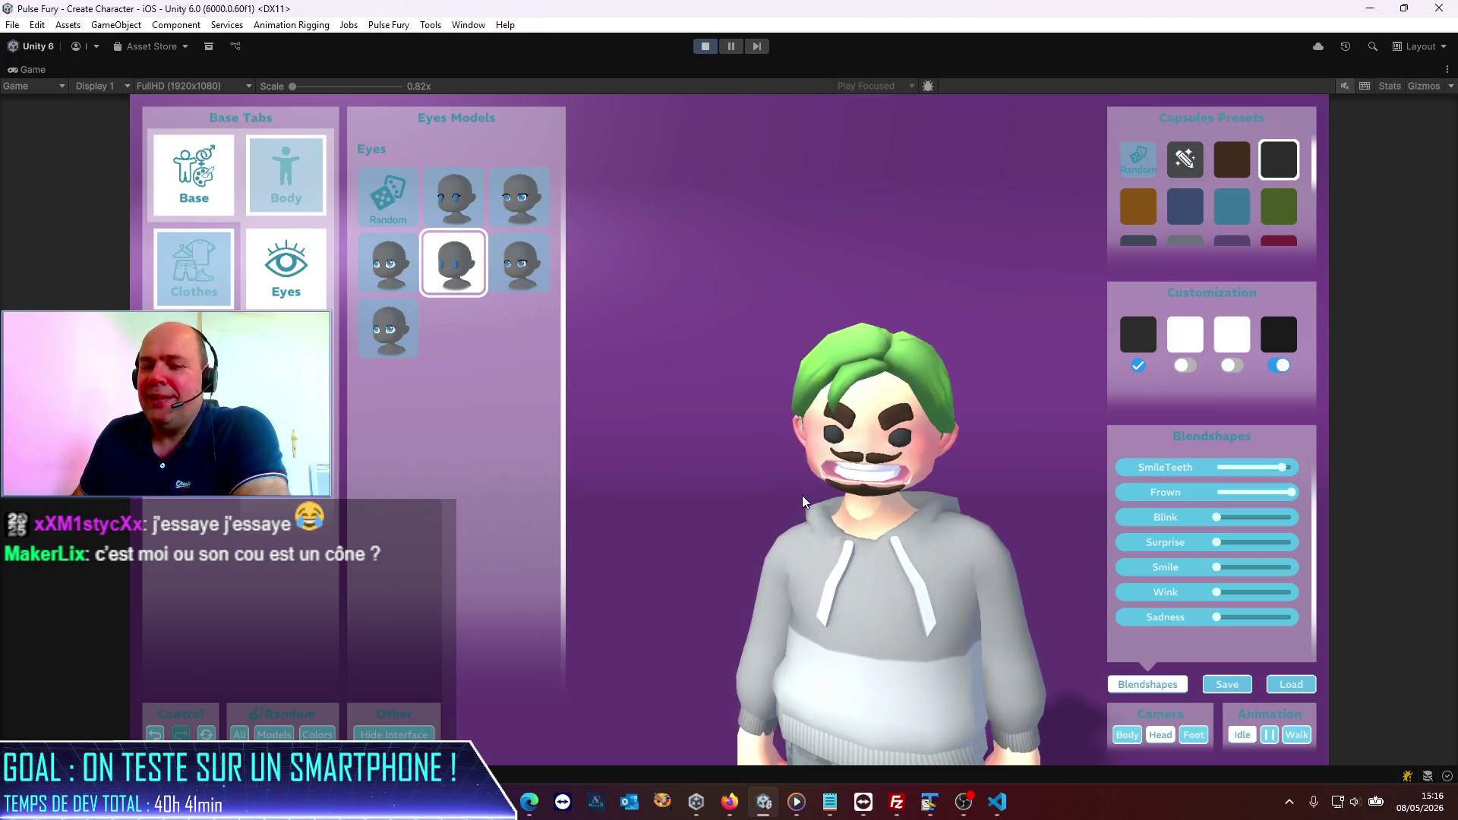
{"action": "mouse_move", "coordinate": [918, 561]}
{"action": "left_mouse_down"}
{"action": "mouse_move", "coordinate": [732, 560]}
{"action": "mouse_move", "coordinate": [980, 380]}
{"action": "left_mouse_up"}
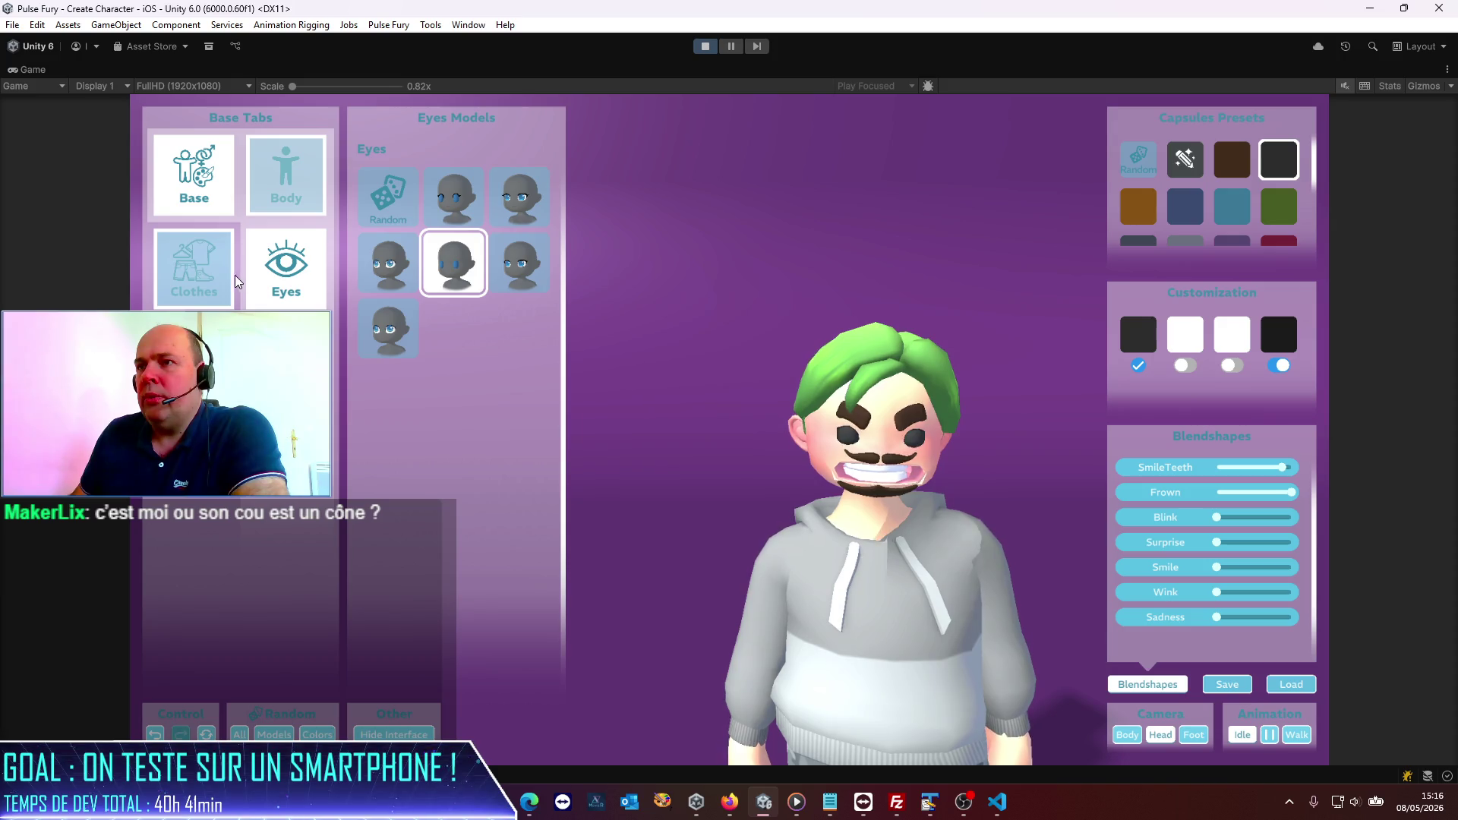
{"action": "left_click", "coordinate": [194, 173]}
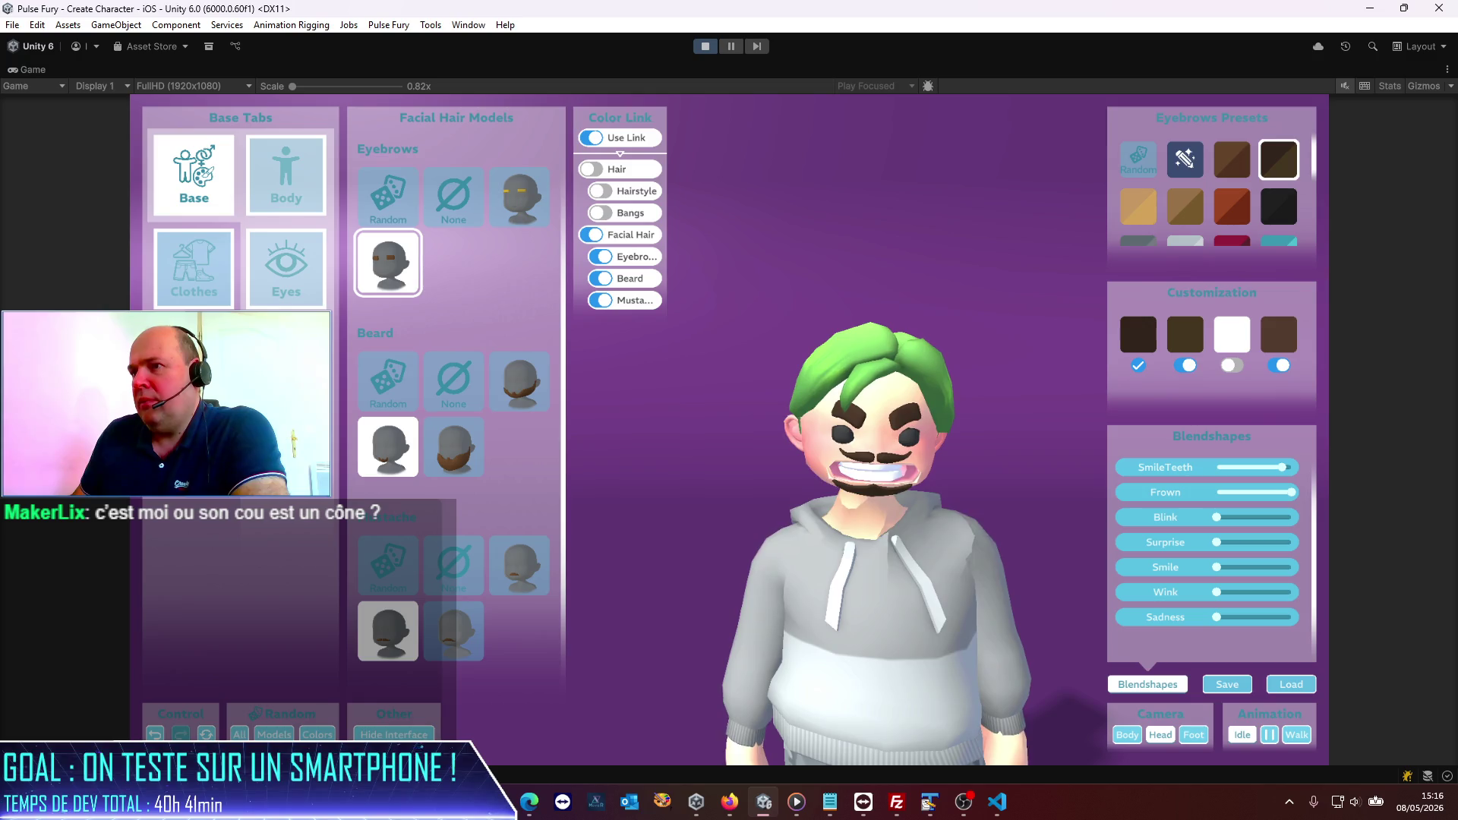
Step: Give the avatar the bowl-cut Hairstyle 03 and turn it to view the haircut from behind
{"action": "left_click", "coordinate": [194, 362]}
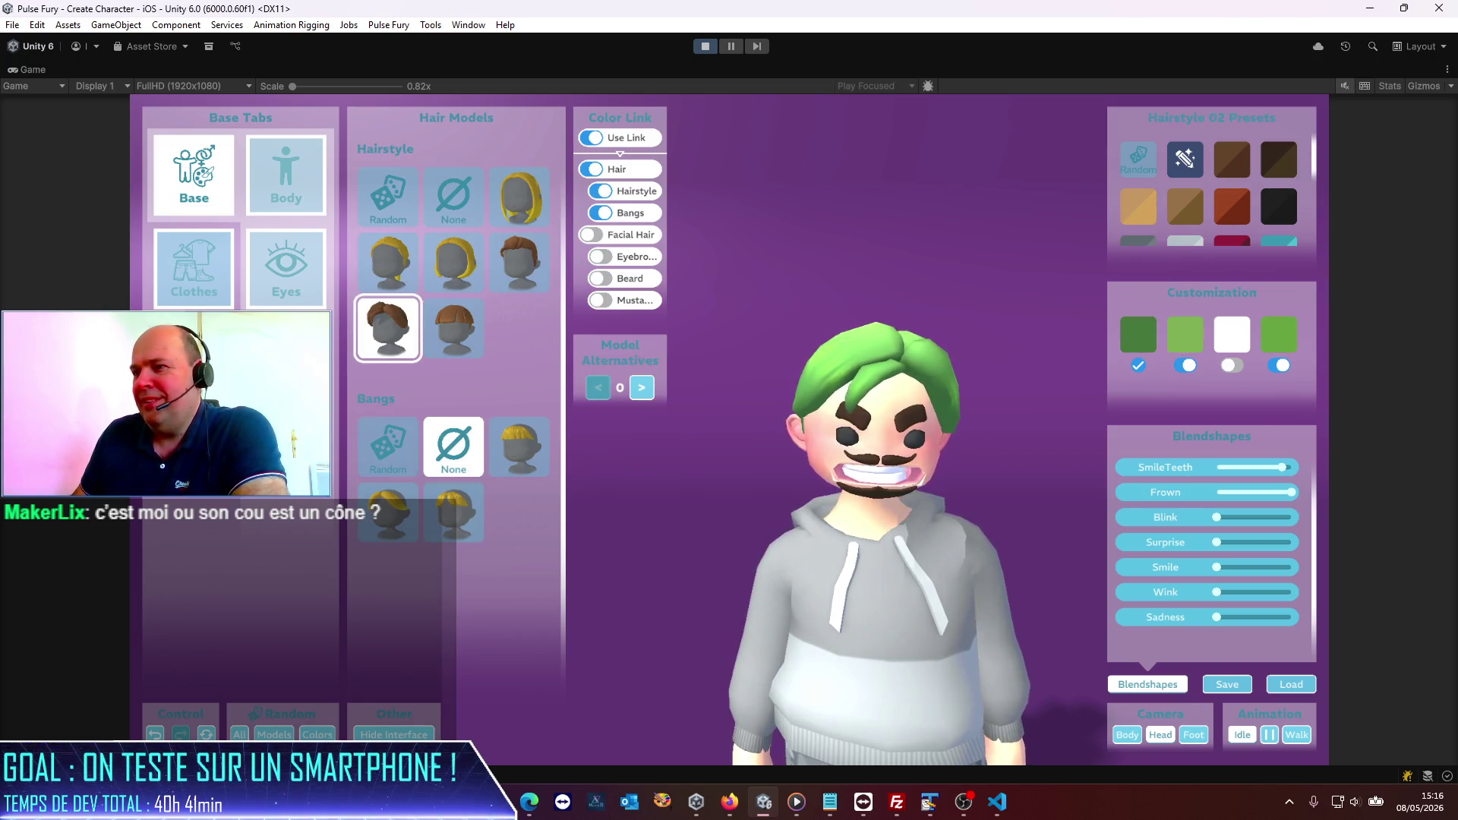
{"action": "left_click", "coordinate": [465, 342]}
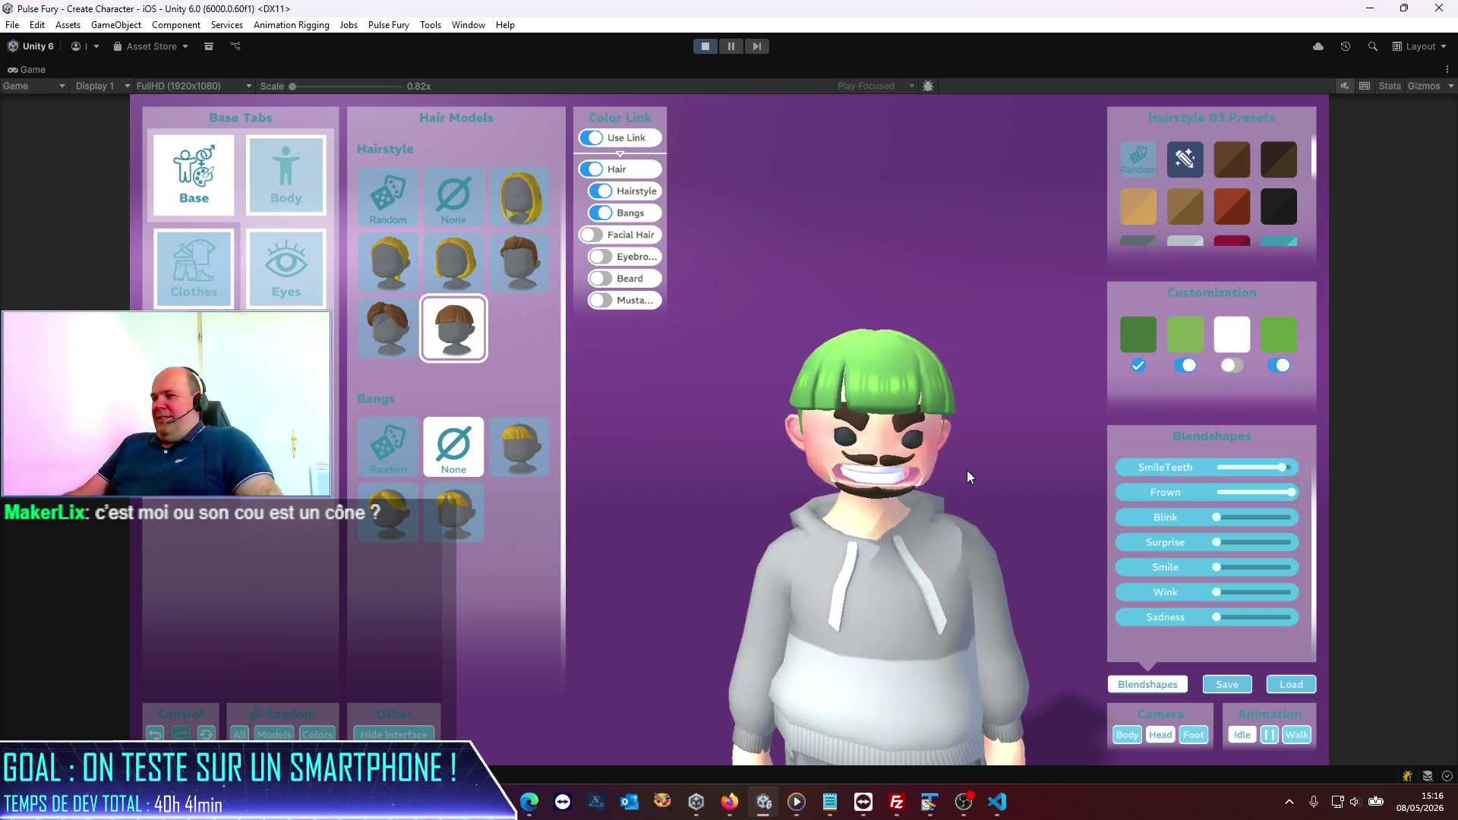
{"action": "left_click_drag", "start_coordinate": [933, 530], "coordinate": [502, 537]}
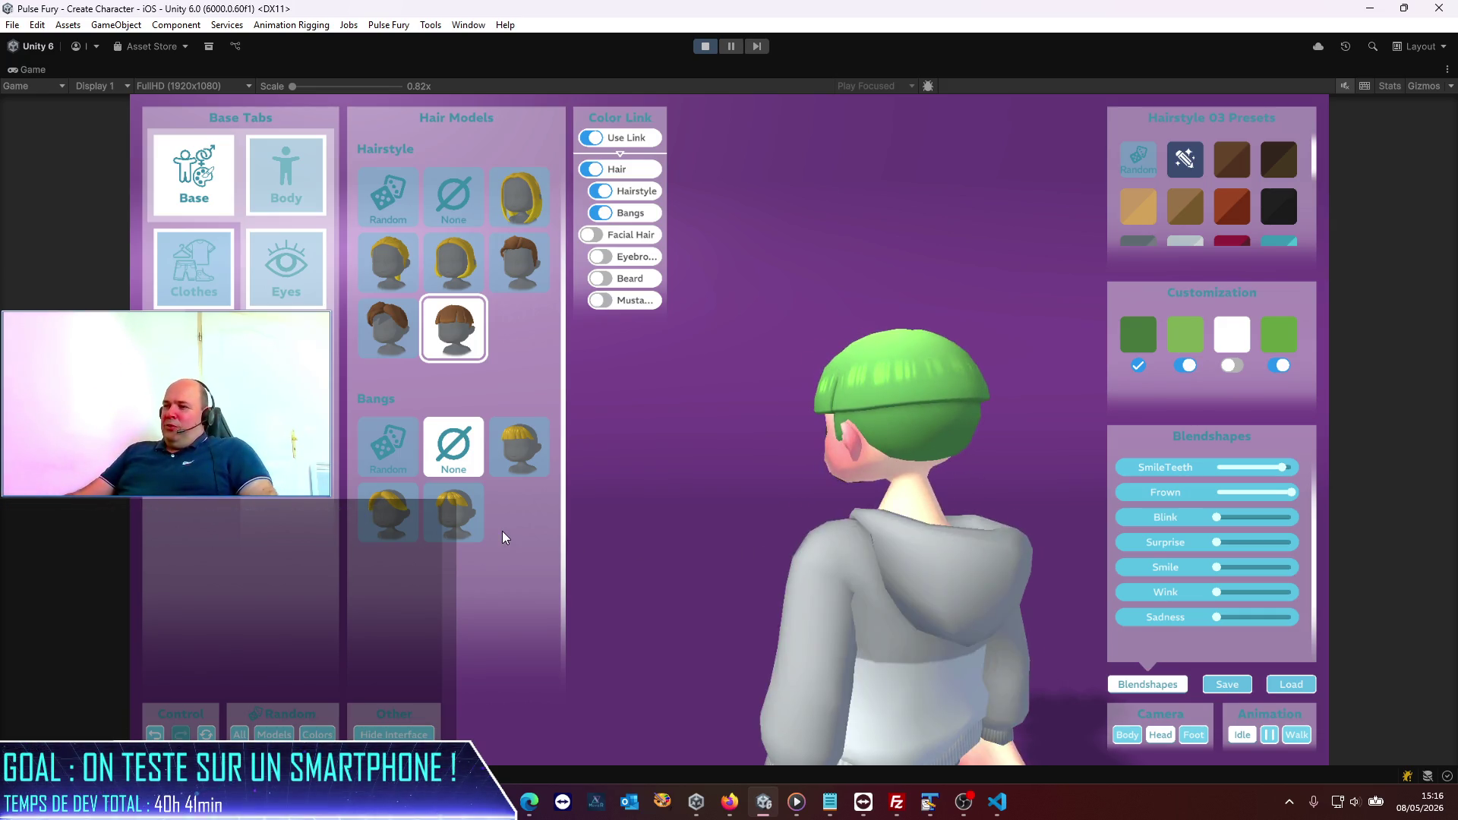
Step: Recolour the bowl cut from the presets, trying dark brown and black before settling on hot pink
{"action": "left_click", "coordinate": [1282, 169]}
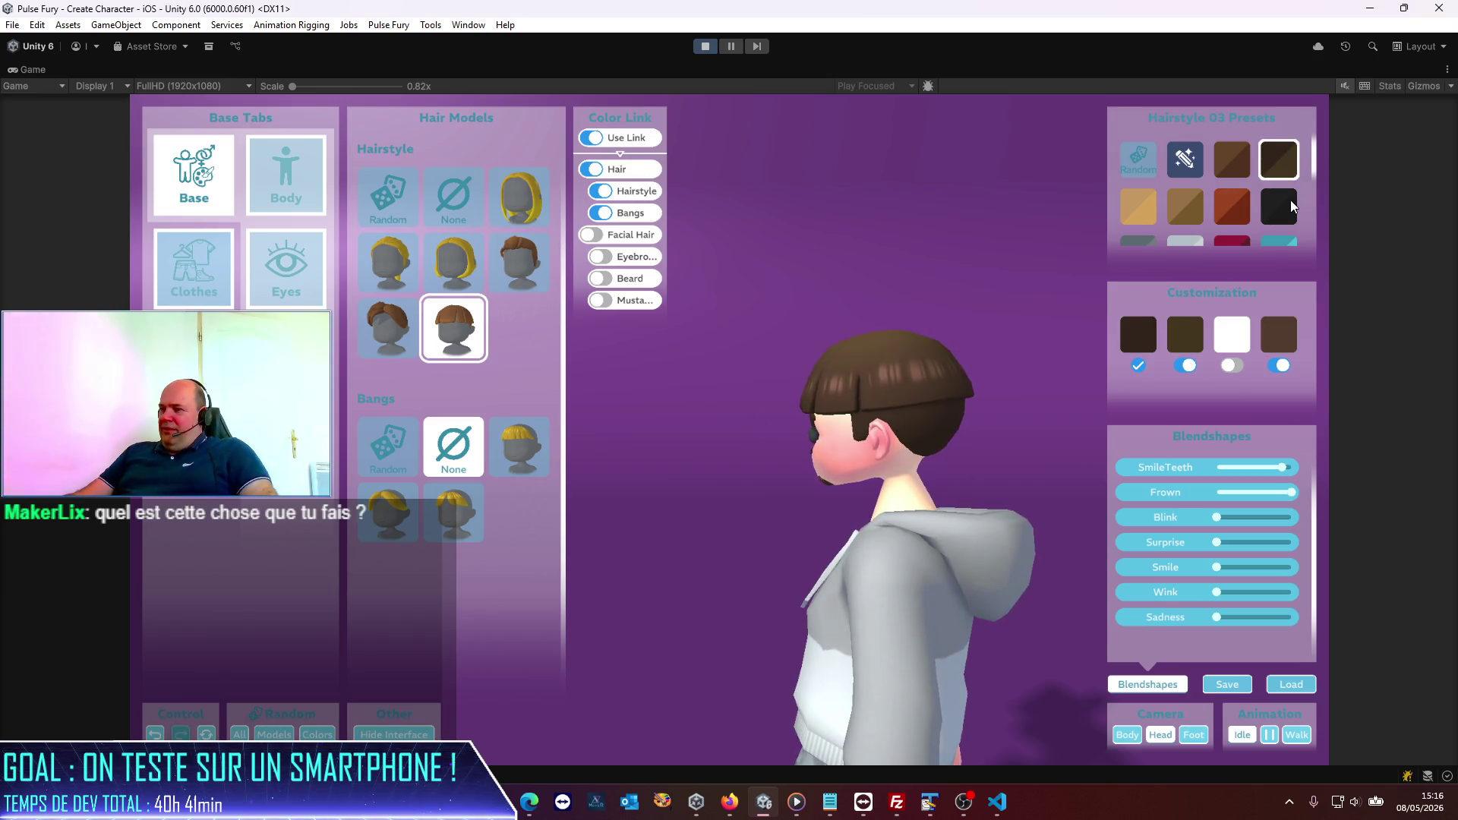
{"action": "left_click", "coordinate": [1292, 201]}
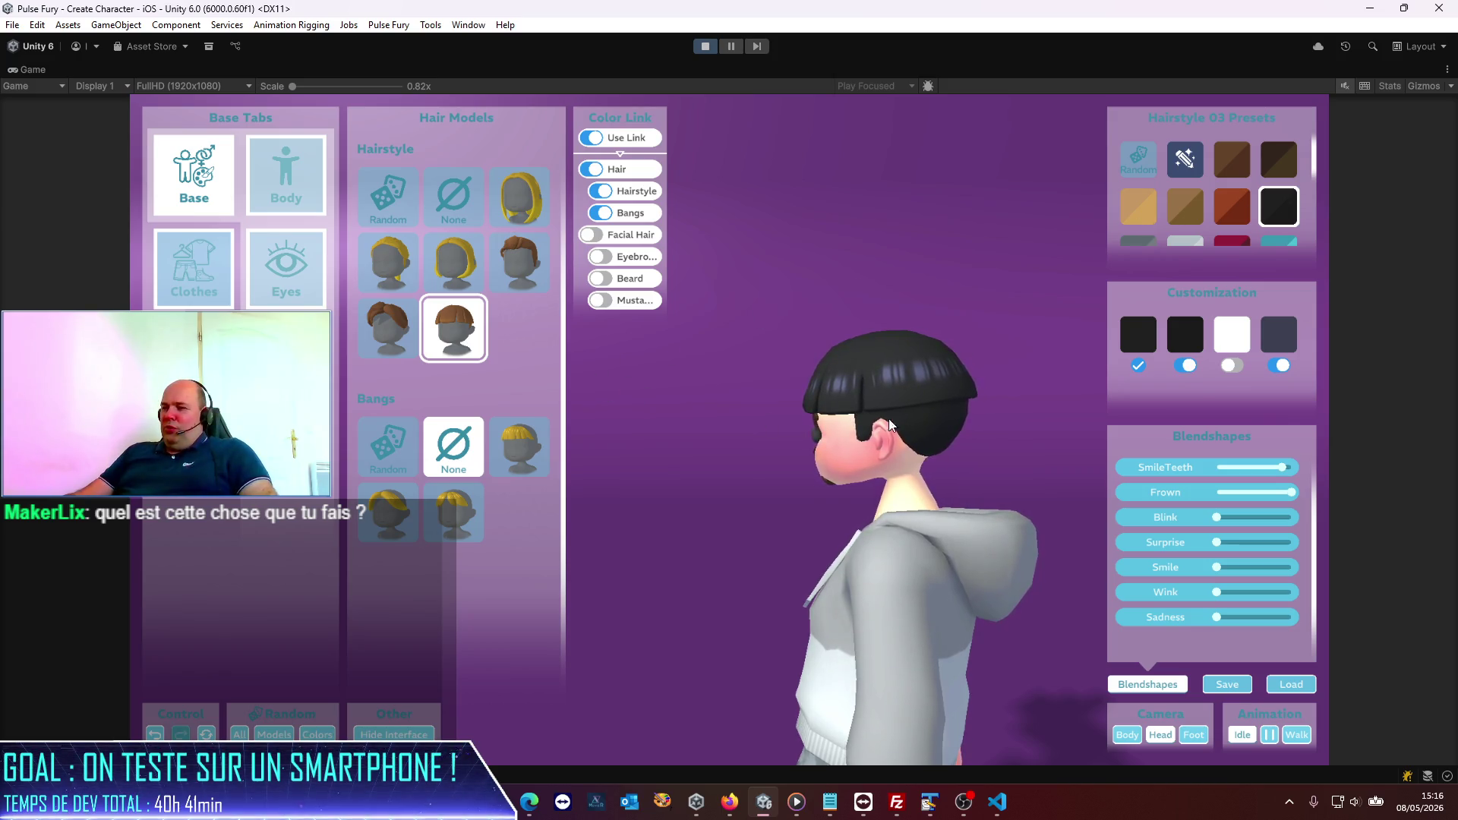
{"action": "left_click_drag", "start_coordinate": [729, 536], "coordinate": [1037, 531]}
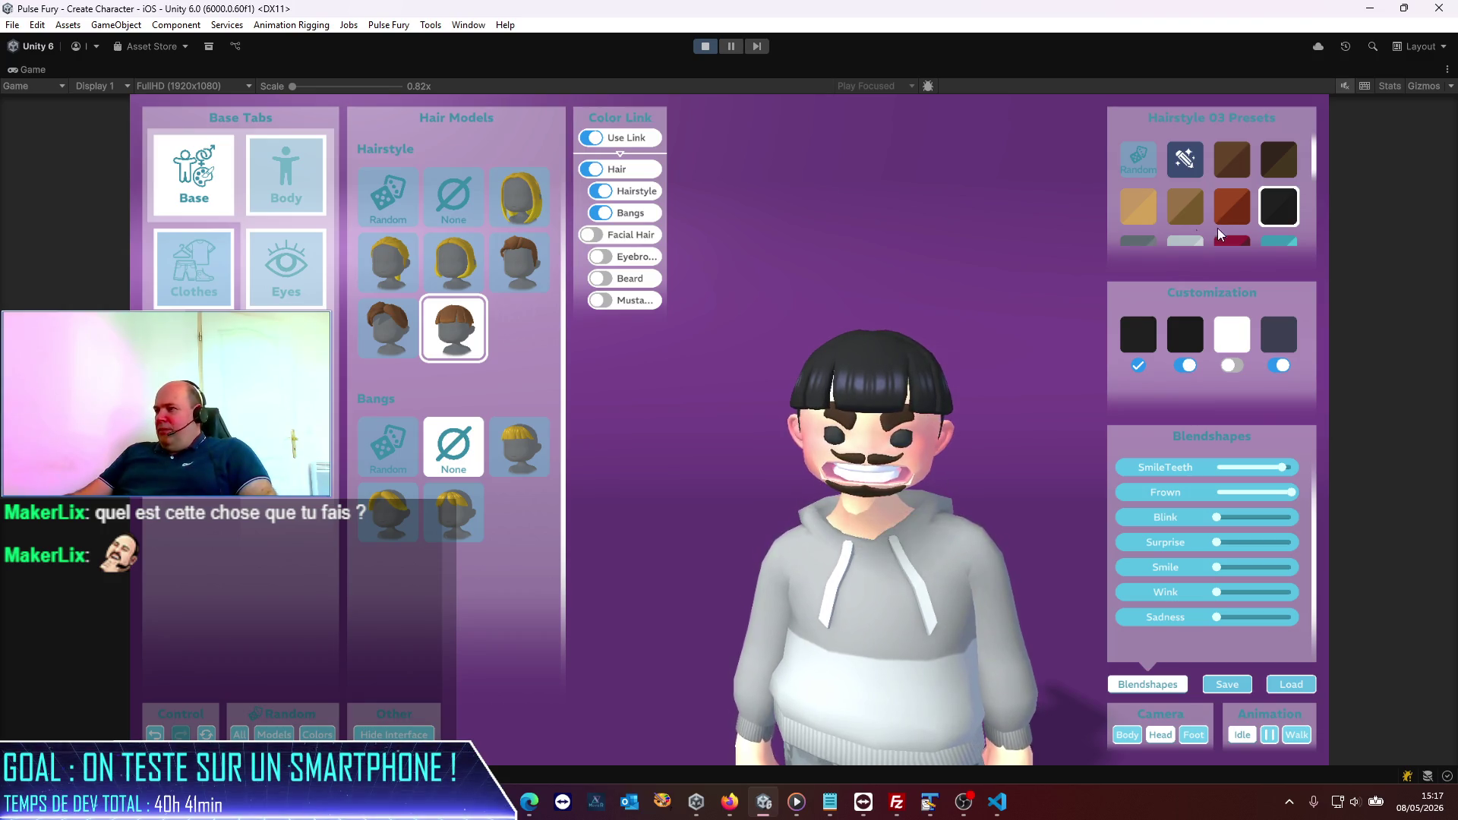
{"action": "left_click", "coordinate": [1236, 240]}
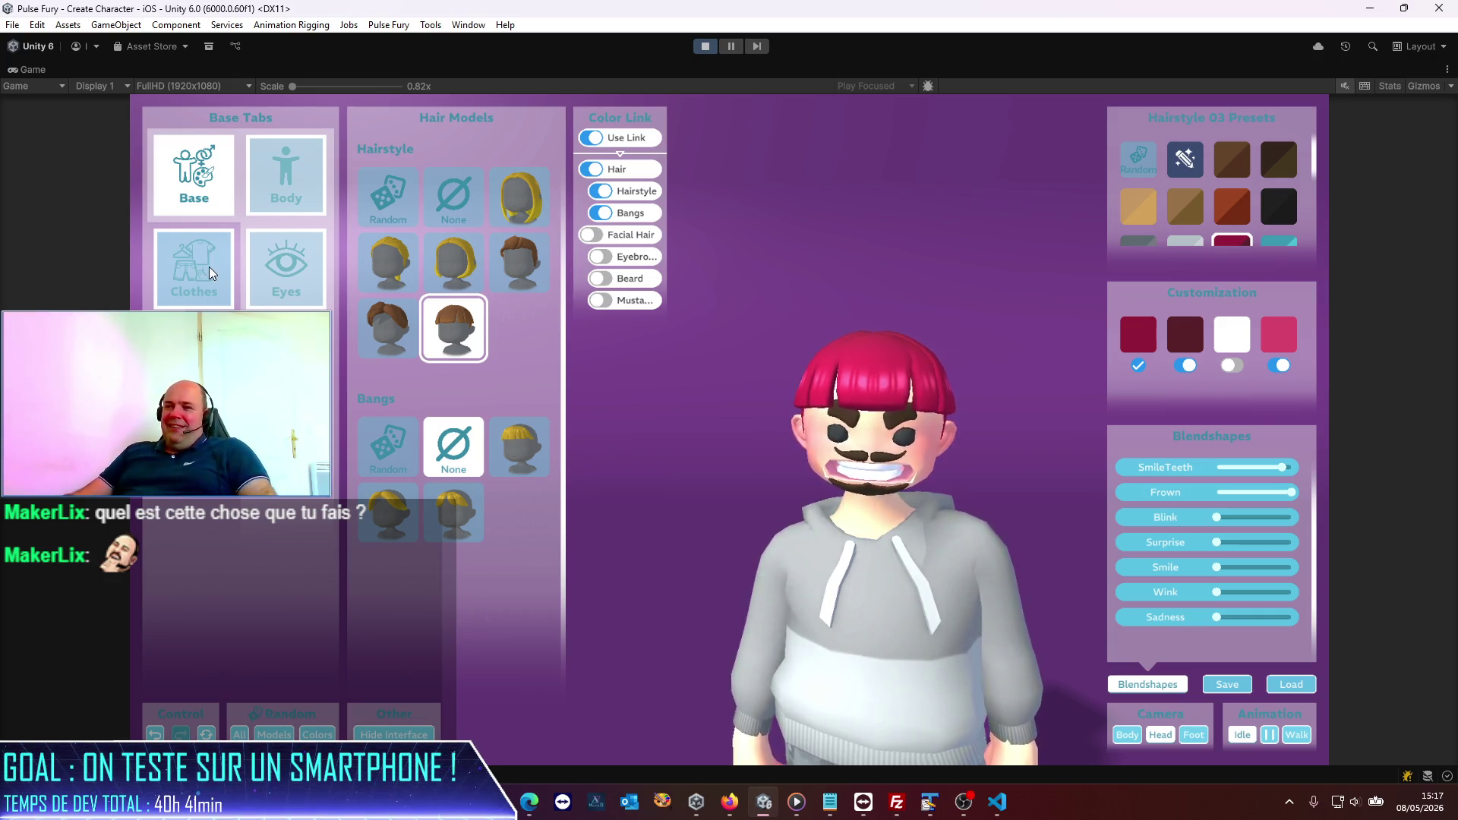
{"action": "left_click", "coordinate": [204, 271]}
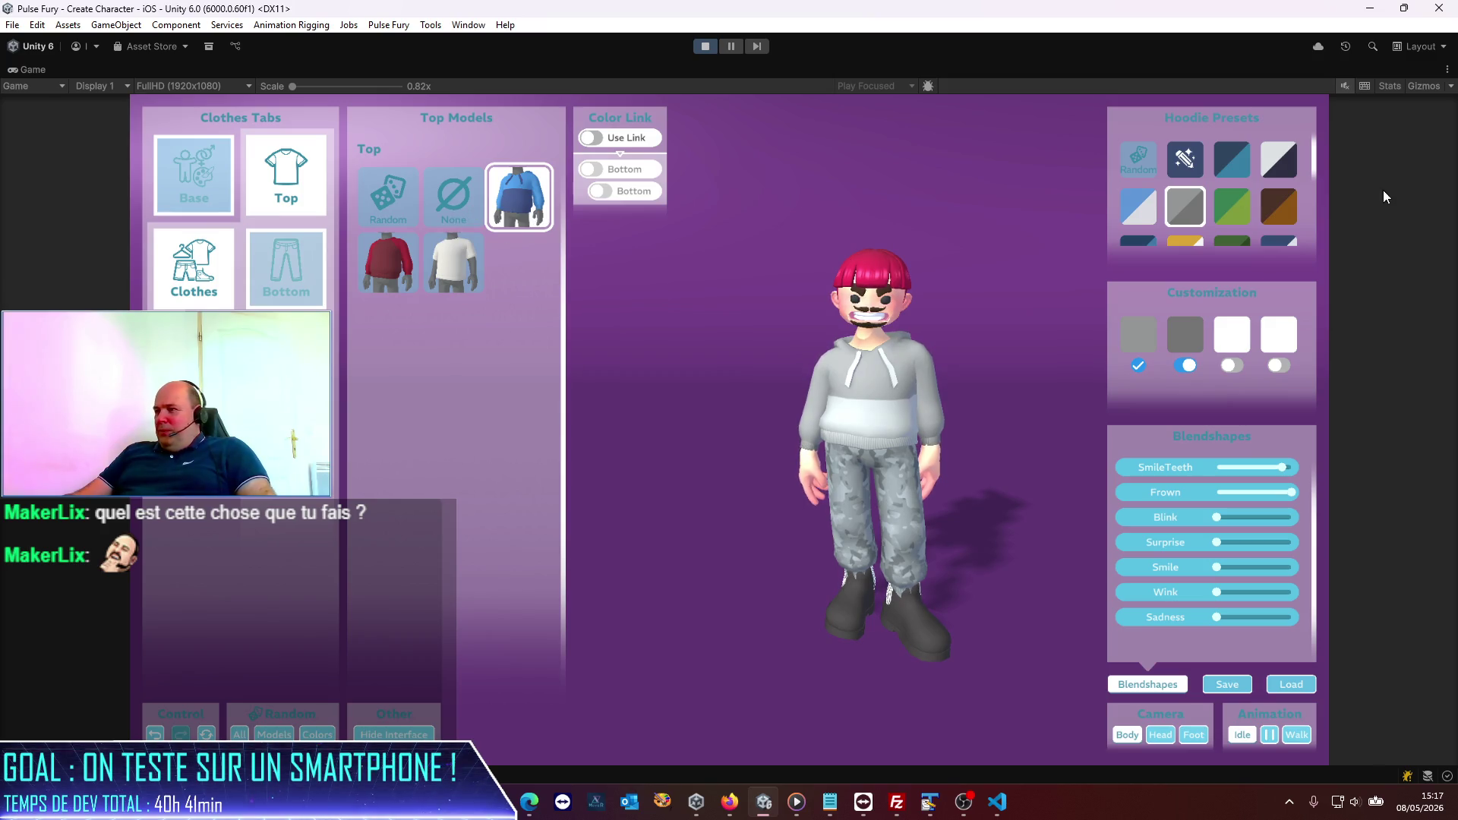
Step: Try green, brown, yellow, dark green and maroon hoodie presets, apply purple, and bring up its colour picker
{"action": "left_click", "coordinate": [1237, 206]}
{"action": "left_click", "coordinate": [1273, 216]}
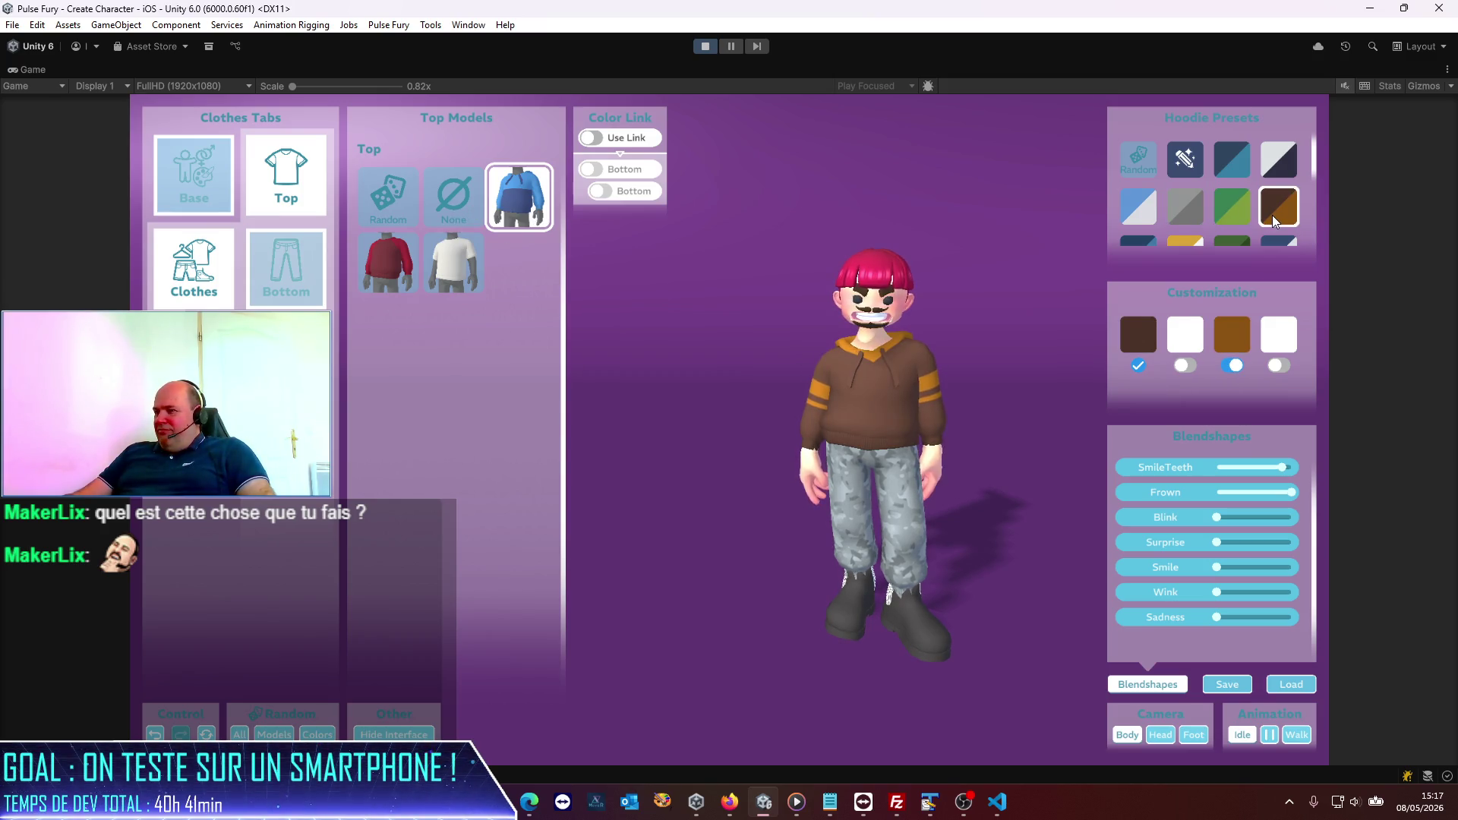
{"action": "left_click_drag", "start_coordinate": [1236, 243], "coordinate": [1237, 190]}
{"action": "left_click", "coordinate": [1200, 211]}
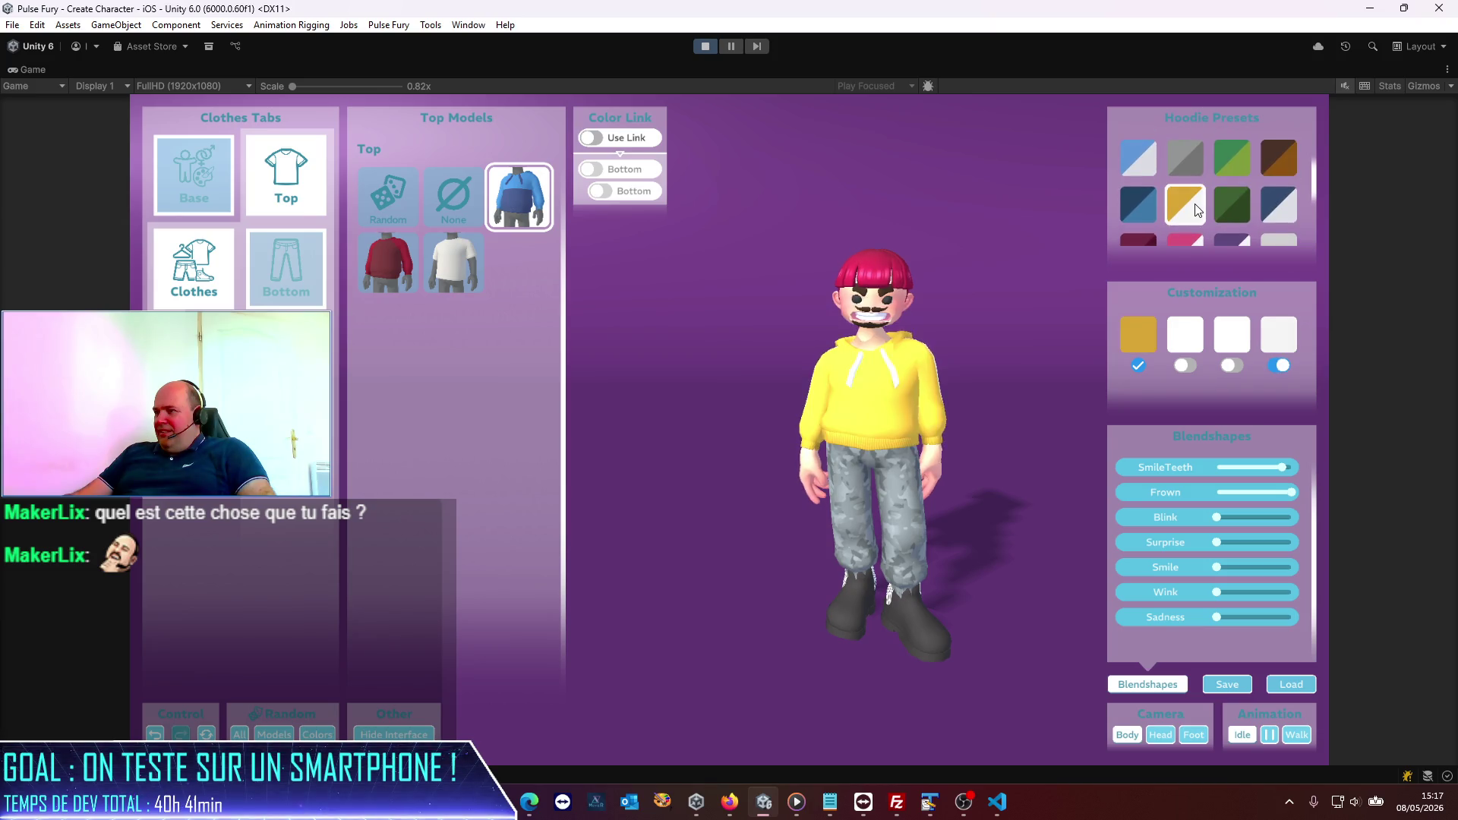
{"action": "left_click", "coordinate": [1223, 203]}
{"action": "left_click_drag", "start_coordinate": [1241, 240], "coordinate": [1246, 210]}
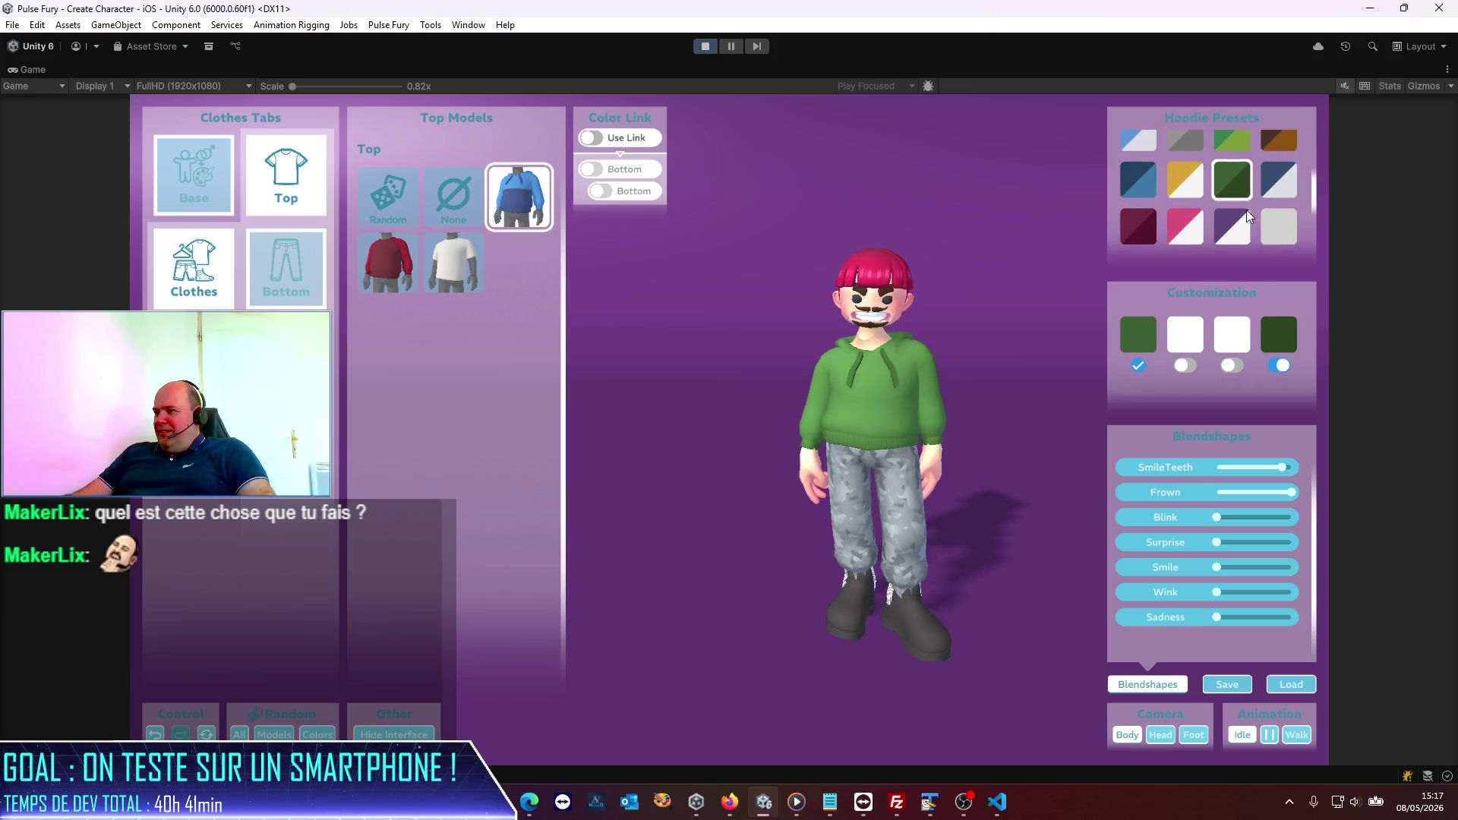
{"action": "left_click", "coordinate": [1138, 223]}
{"action": "left_click", "coordinate": [1184, 226]}
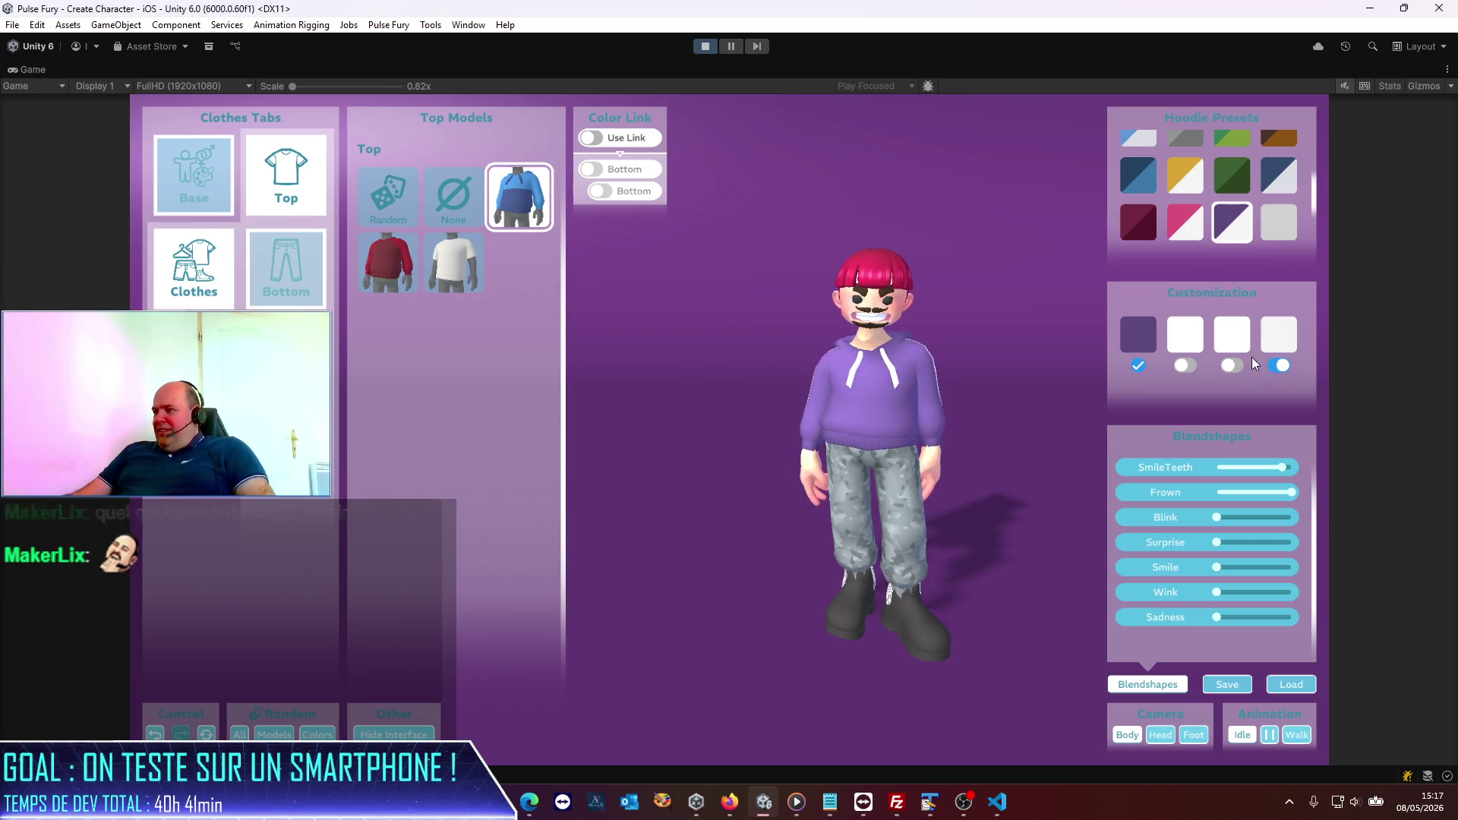
{"action": "left_click", "coordinate": [1276, 365]}
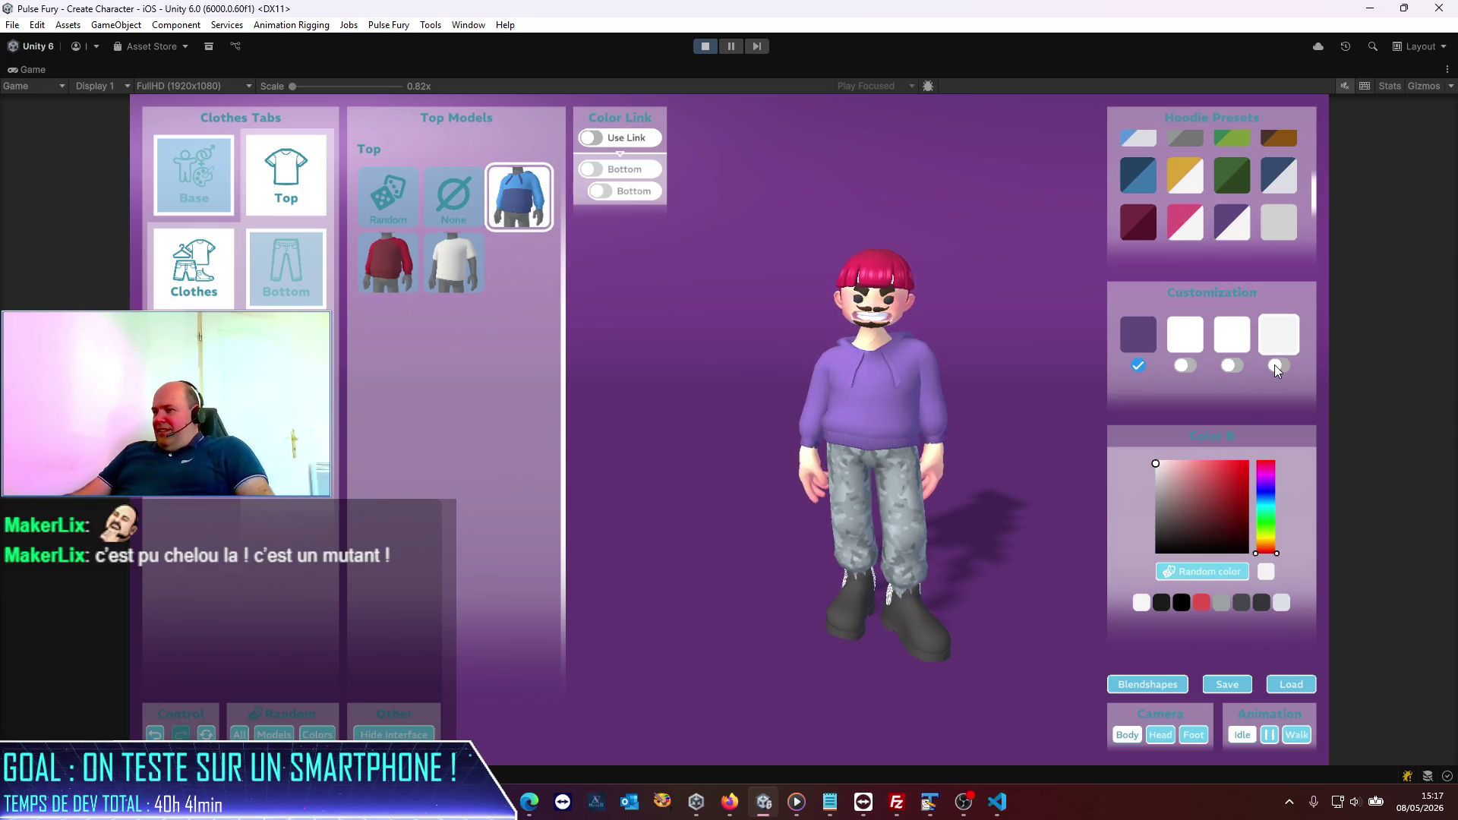
Step: Experiment with red sleeve stripes and a dark red second colour, then revert to the plain purple hoodie
{"action": "left_click", "coordinate": [1224, 363]}
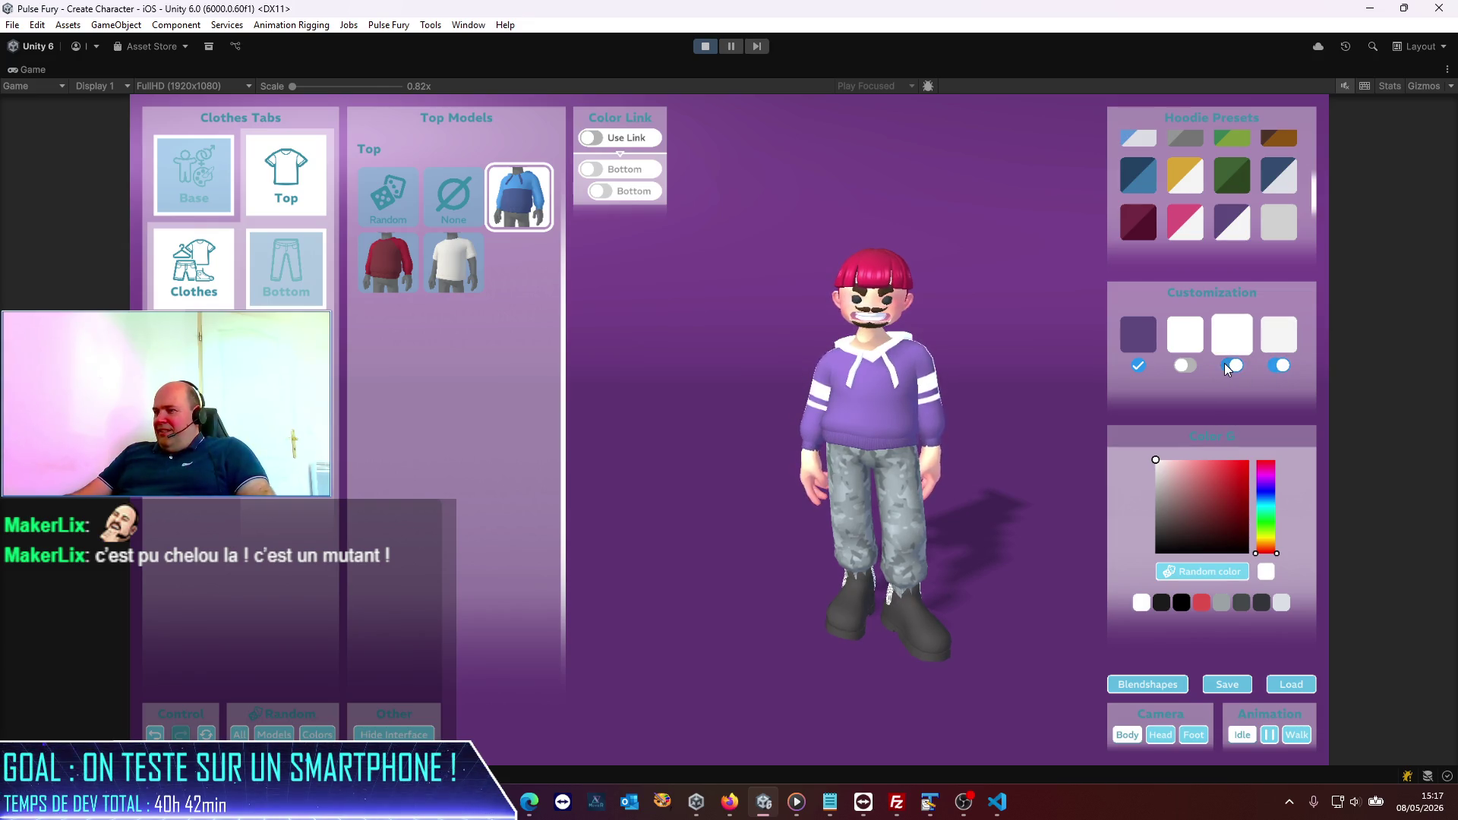
{"action": "left_click_drag", "start_coordinate": [1201, 493], "coordinate": [1264, 466]}
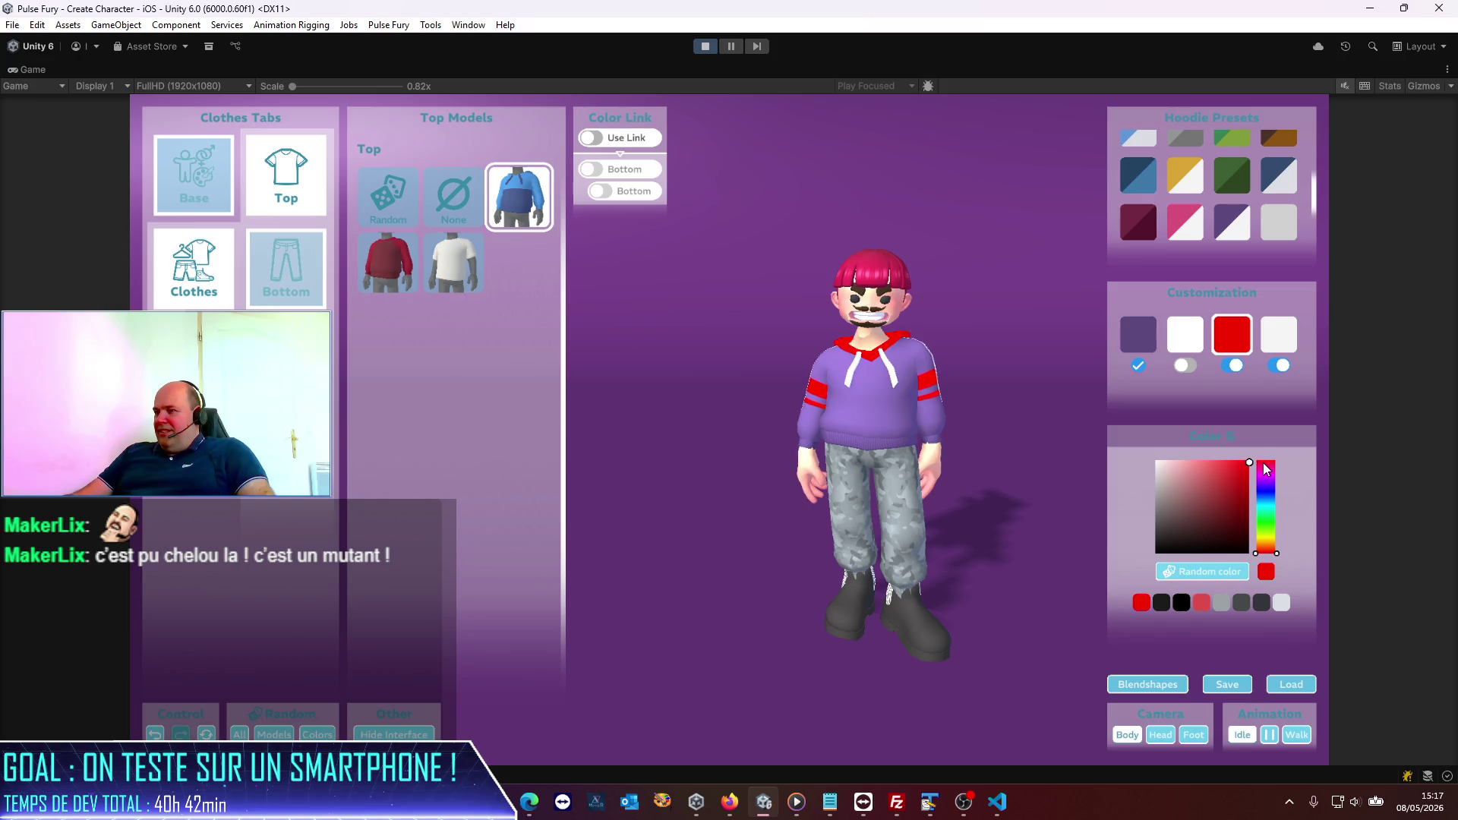
{"action": "left_click", "coordinate": [1185, 334]}
{"action": "mouse_move", "coordinate": [1195, 478]}
{"action": "left_mouse_down"}
{"action": "mouse_move", "coordinate": [1245, 528]}
{"action": "mouse_move", "coordinate": [1276, 454]}
{"action": "left_mouse_up"}
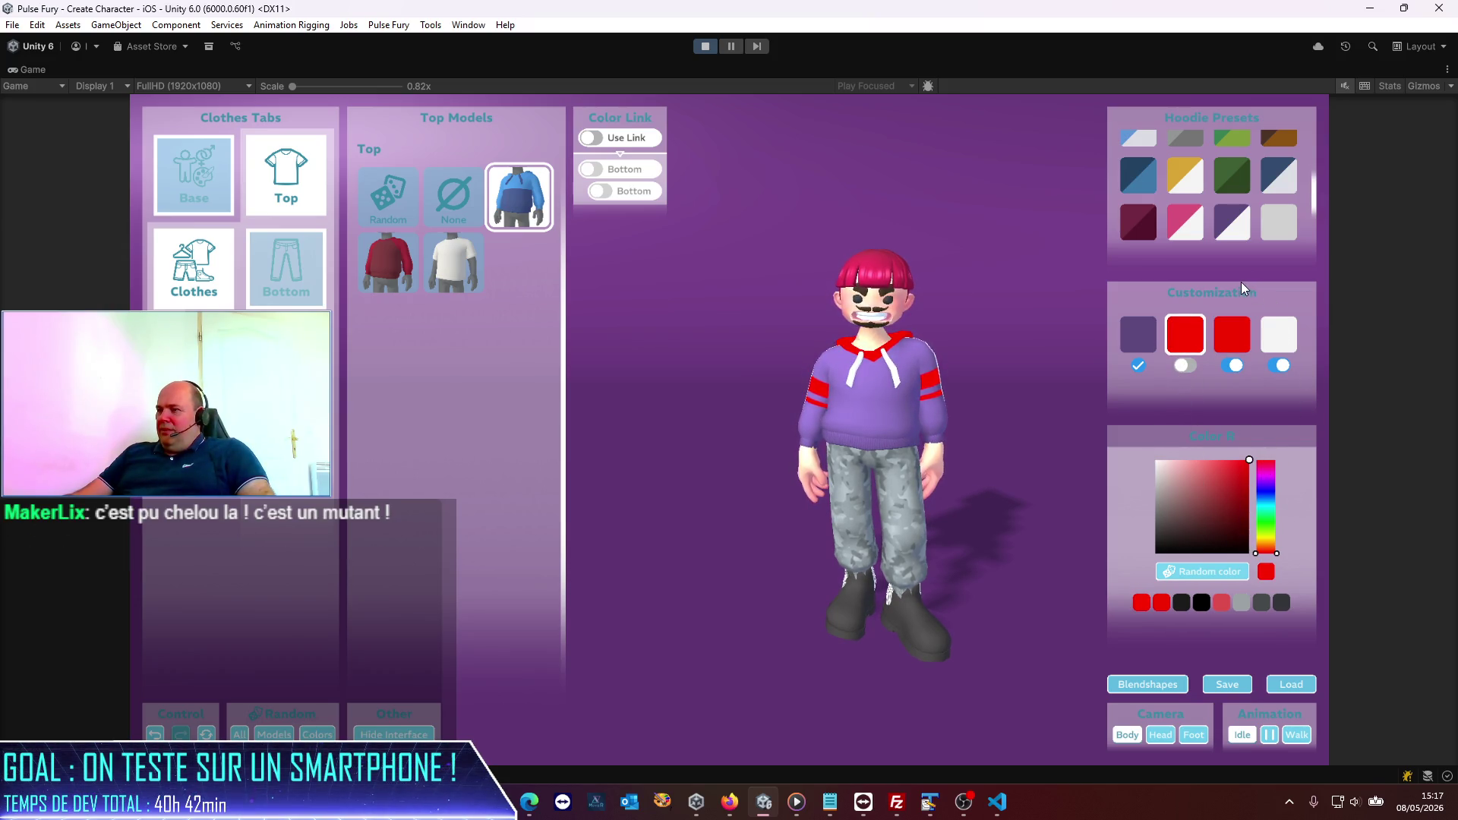
{"action": "left_click", "coordinate": [1242, 224]}
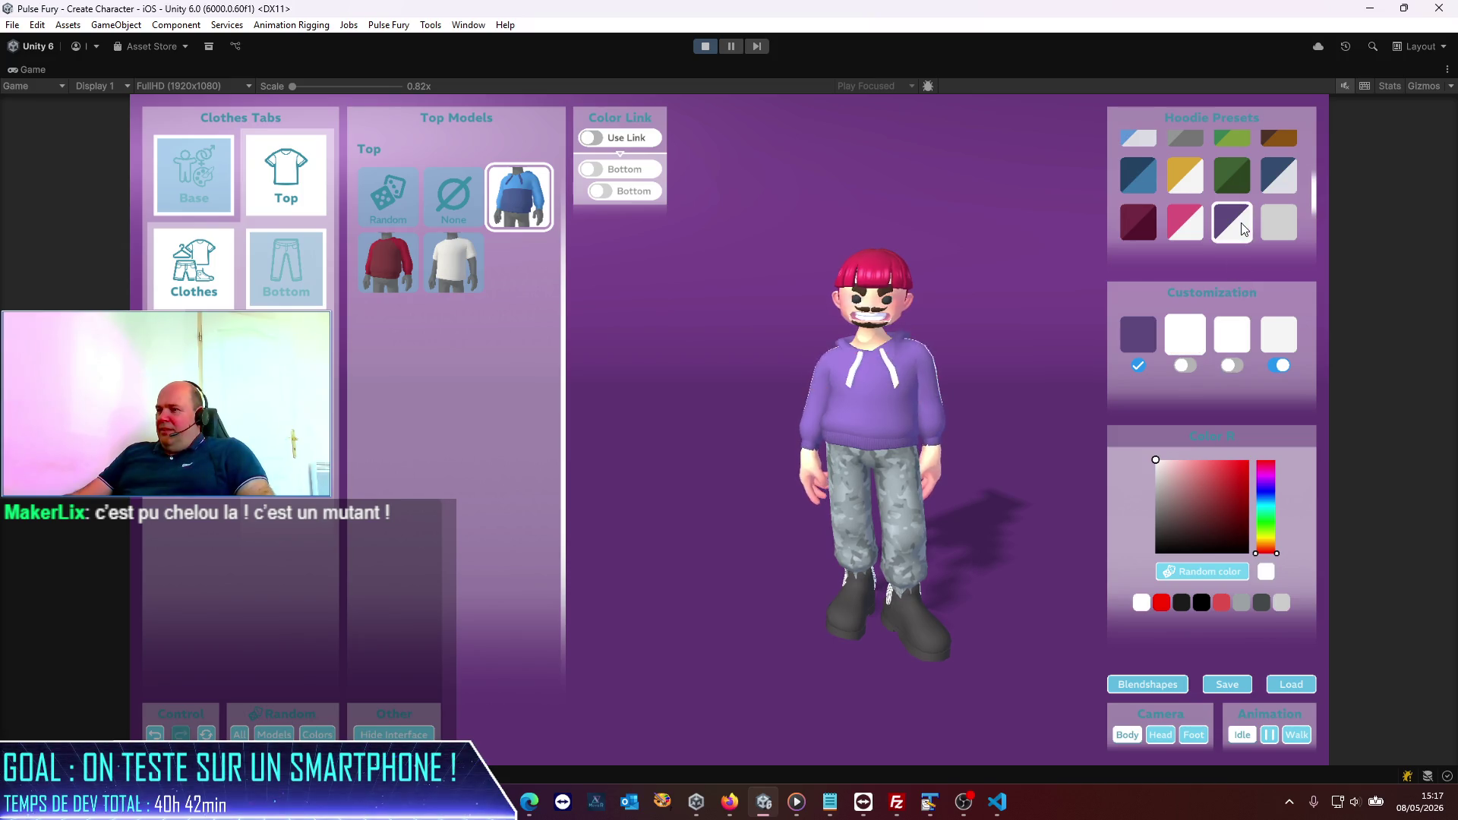
Step: Apply the dark charcoal hoodie preset and recolour its upper part deep maroon
{"action": "left_click", "coordinate": [1278, 186]}
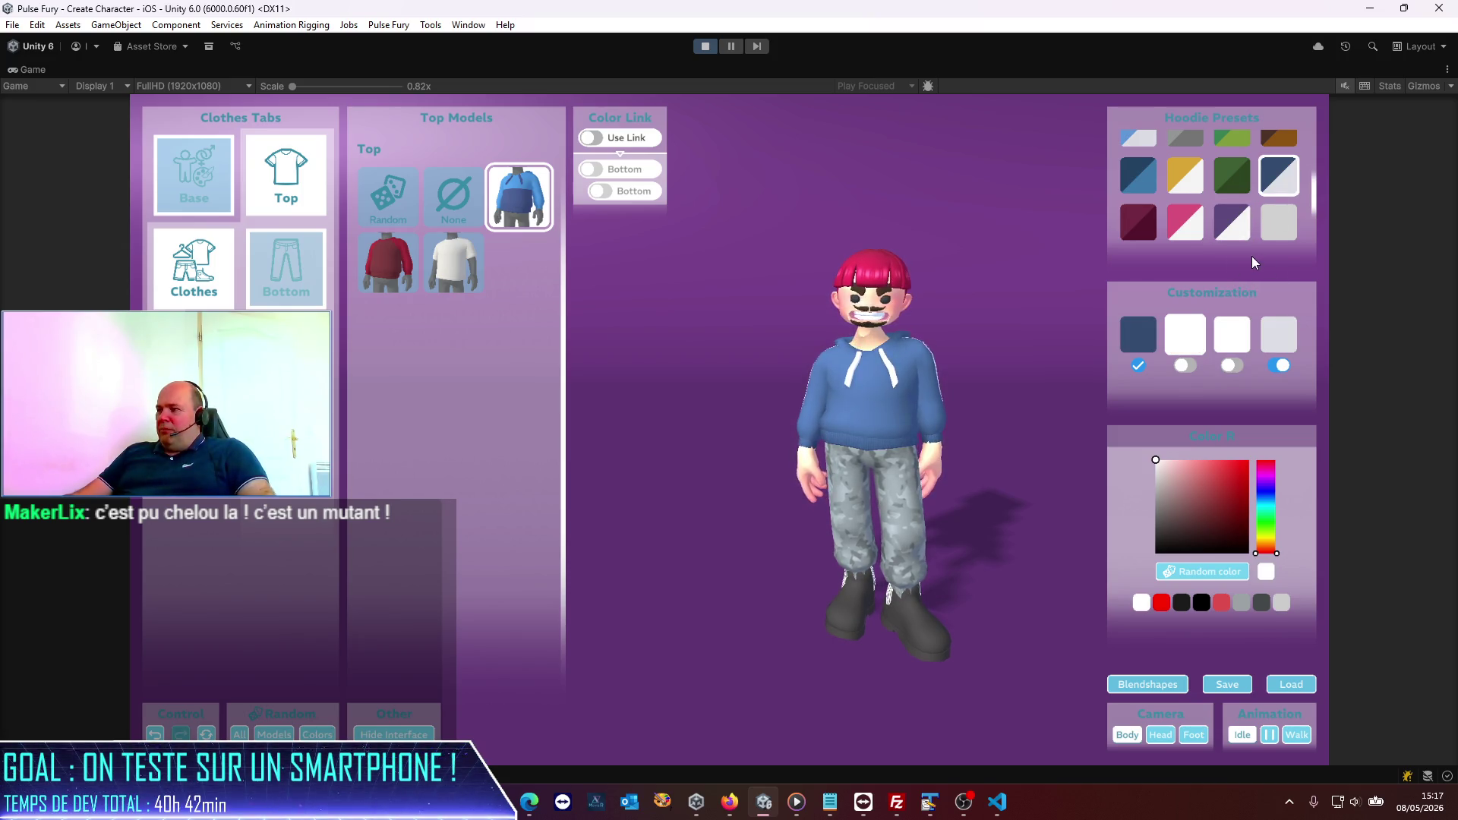
{"action": "left_click_drag", "start_coordinate": [1315, 207], "coordinate": [1318, 252]}
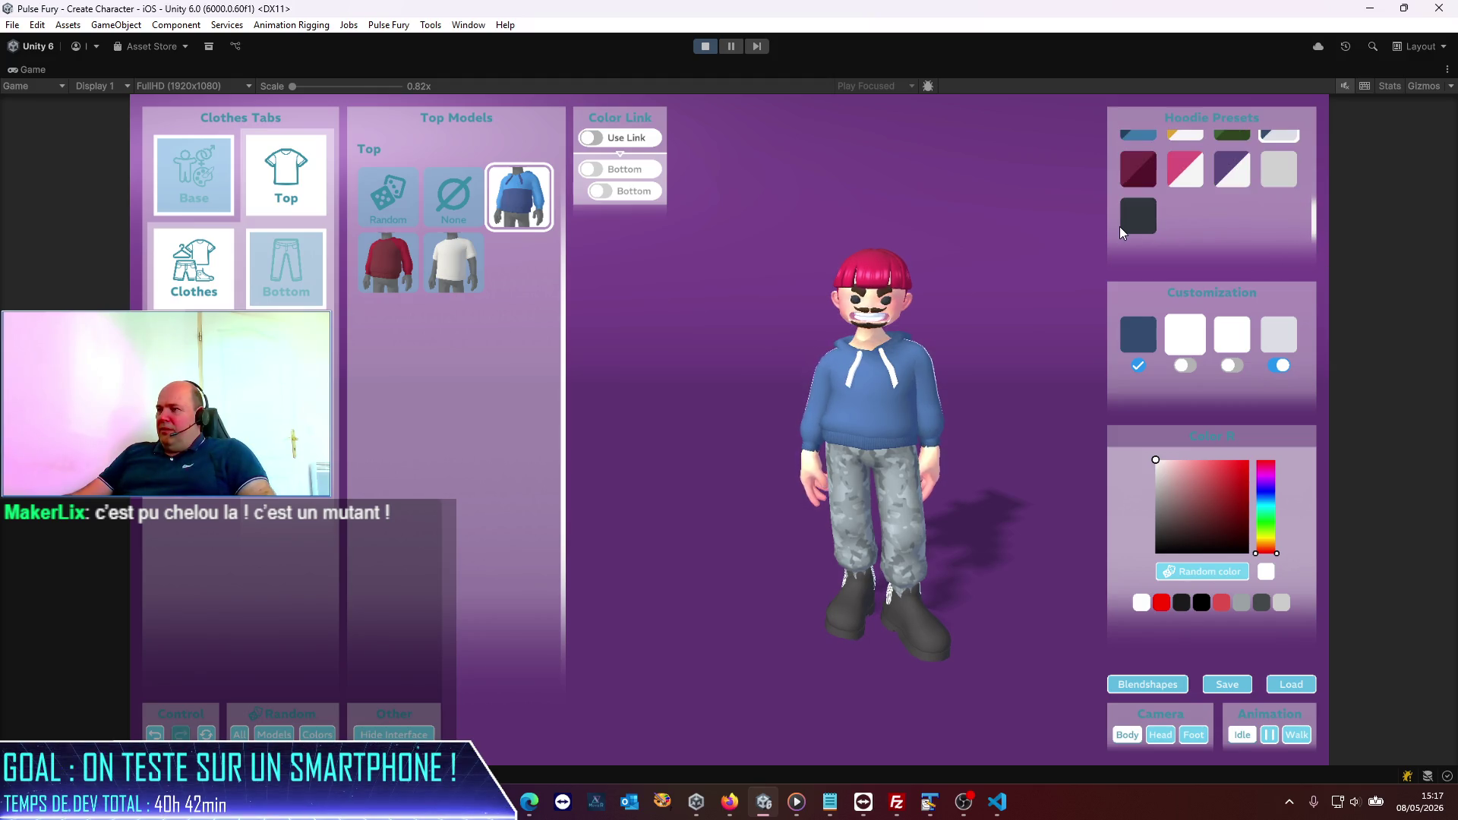
{"action": "left_click", "coordinate": [1138, 220]}
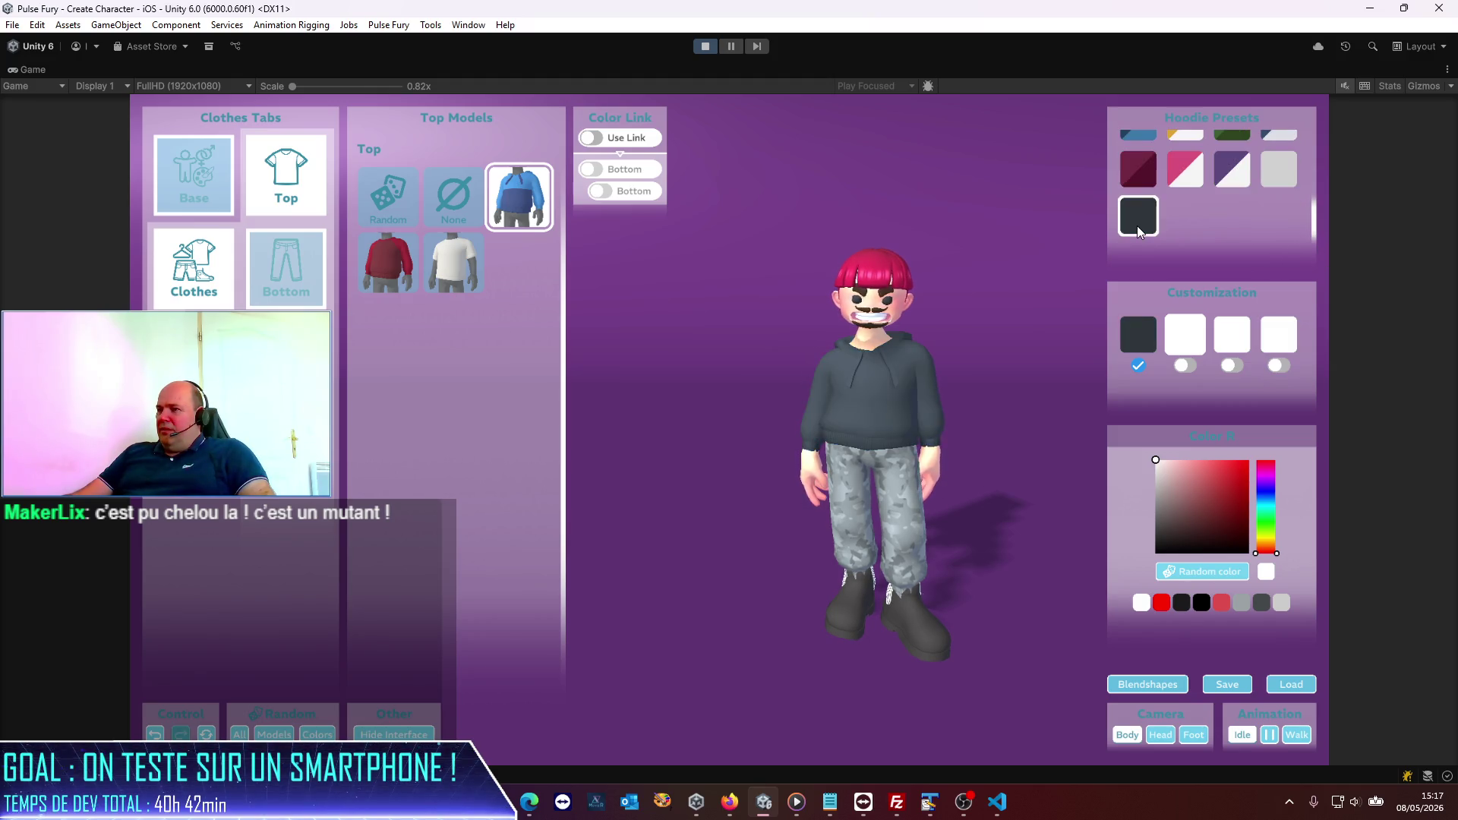
{"action": "left_click", "coordinate": [1187, 344]}
{"action": "left_click", "coordinate": [1187, 340]}
{"action": "mouse_move", "coordinate": [1211, 489]}
{"action": "left_mouse_down"}
{"action": "mouse_move", "coordinate": [1257, 476]}
{"action": "mouse_move", "coordinate": [1241, 553]}
{"action": "left_mouse_up"}
{"action": "mouse_move", "coordinate": [1246, 536]}
{"action": "left_mouse_down"}
{"action": "mouse_move", "coordinate": [1267, 556]}
{"action": "mouse_move", "coordinate": [1243, 539]}
{"action": "left_mouse_up"}
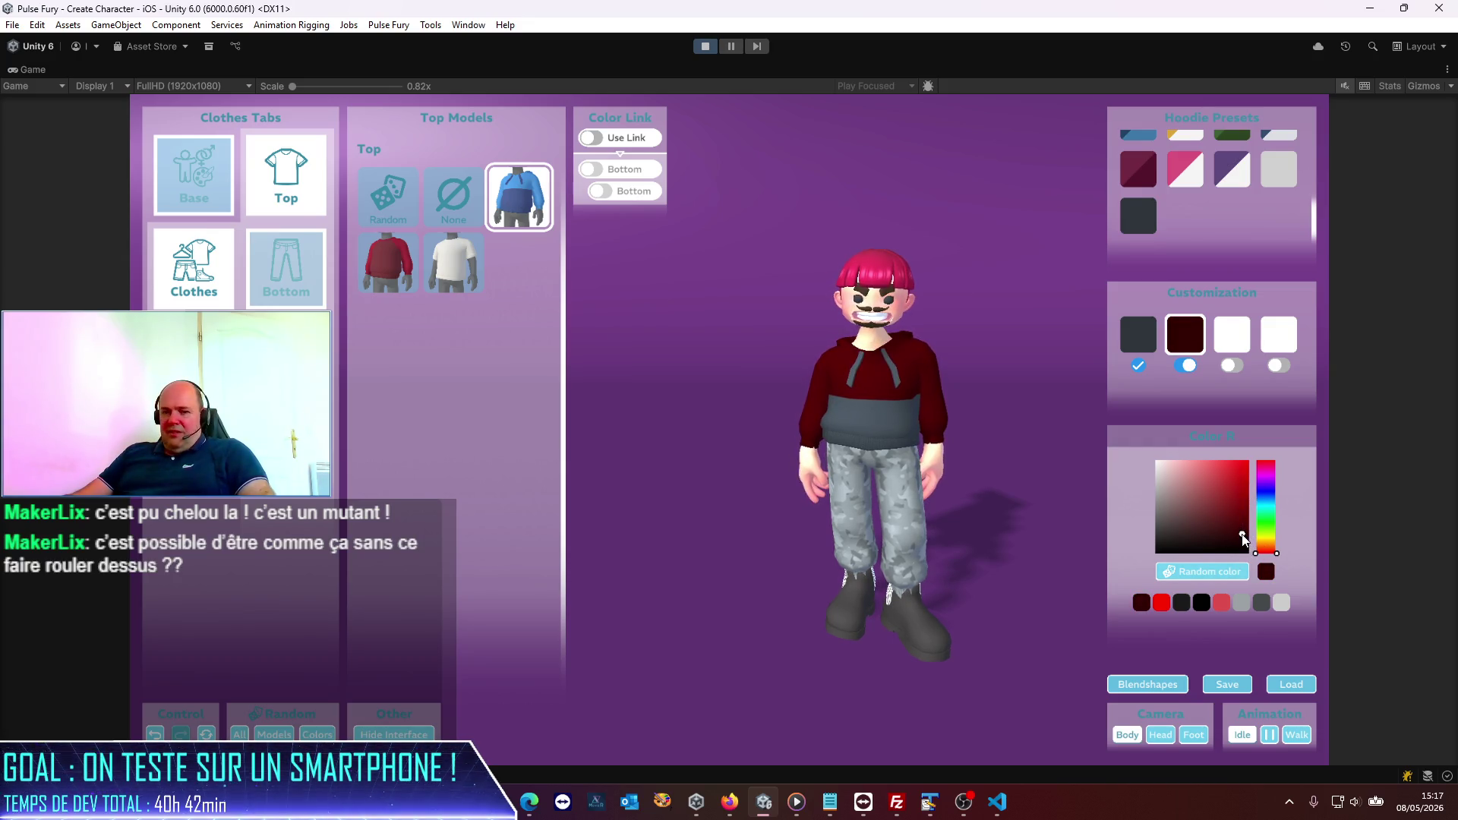
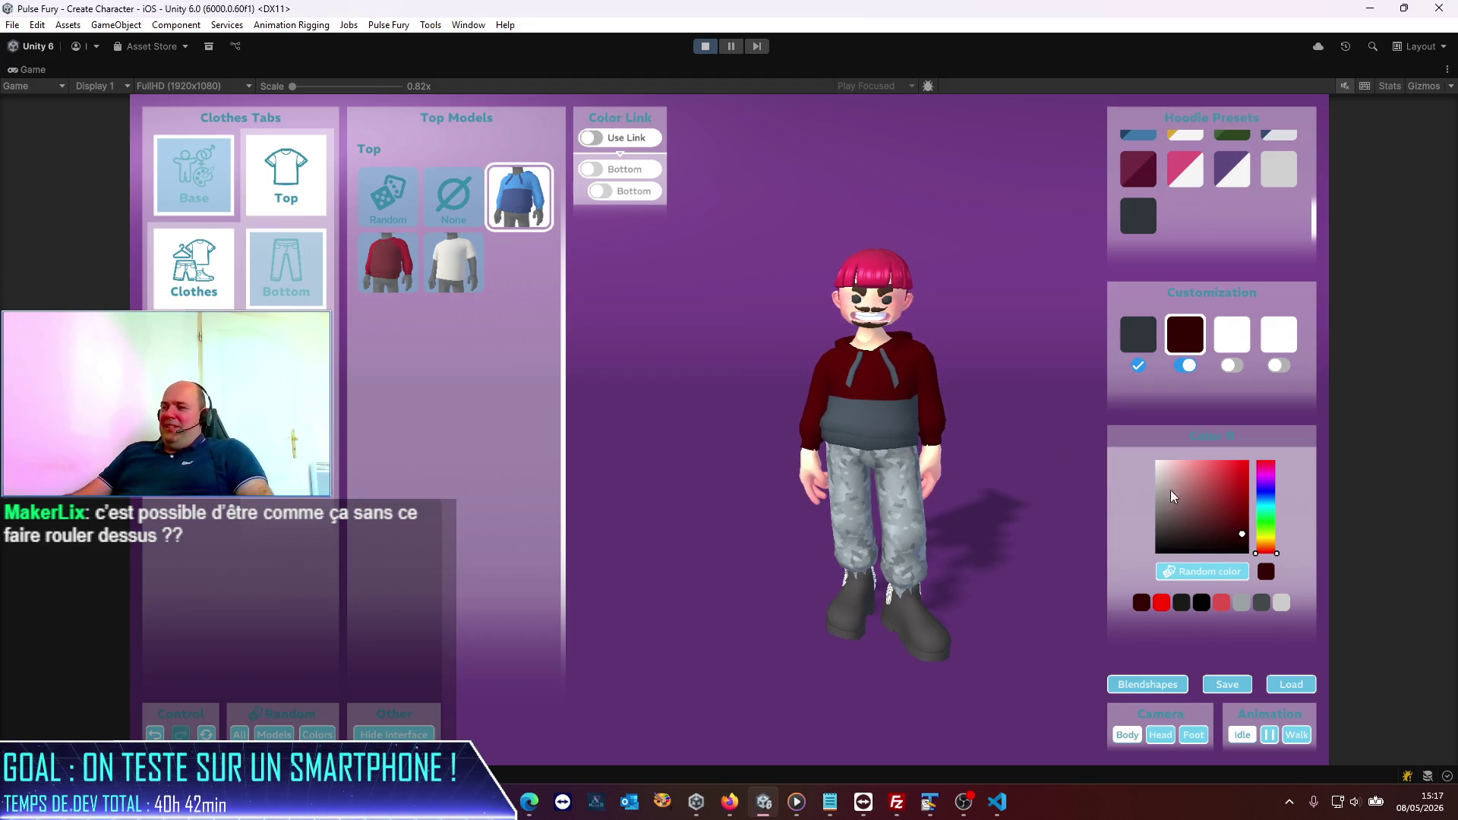
Step: Brighten the hoodie's dark red slightly, then bring up the Base hair model options
{"action": "left_click_drag", "start_coordinate": [1204, 504], "coordinate": [1251, 521]}
{"action": "scroll", "coordinate": [954, 295], "scroll_direction": "up", "scroll_amount": 3}
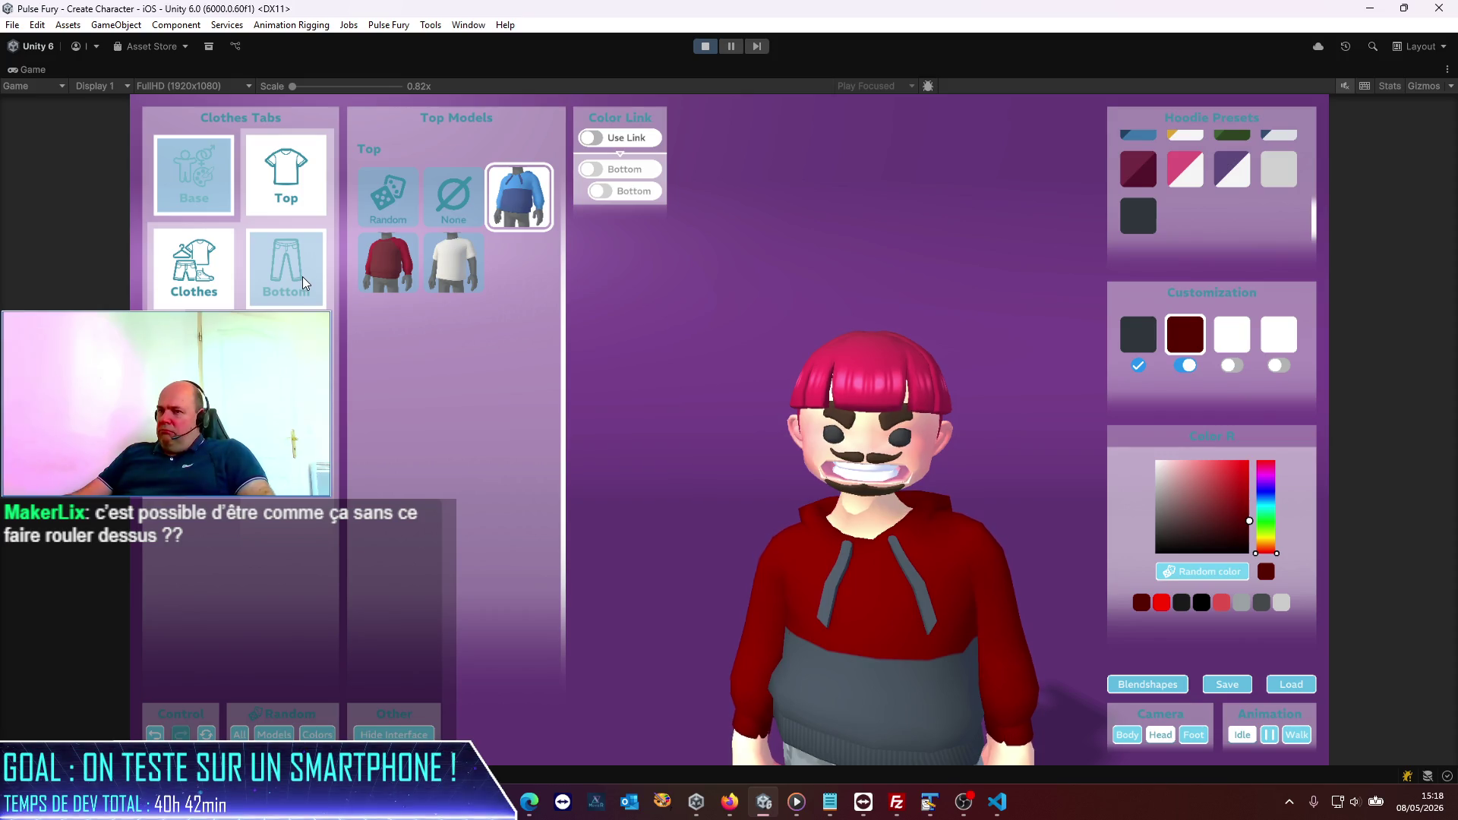
{"action": "left_click", "coordinate": [218, 197]}
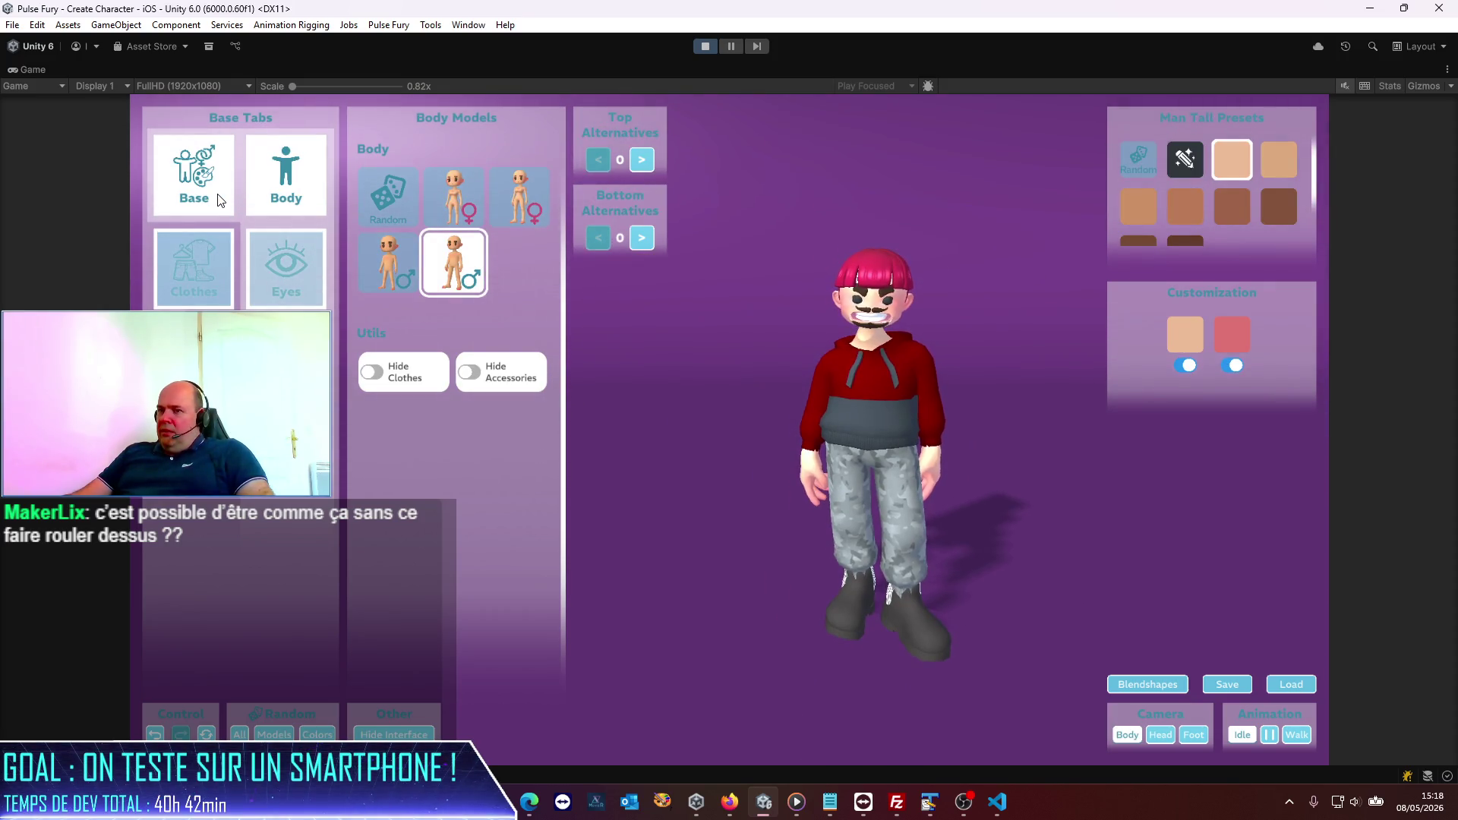
{"action": "left_click", "coordinate": [194, 175]}
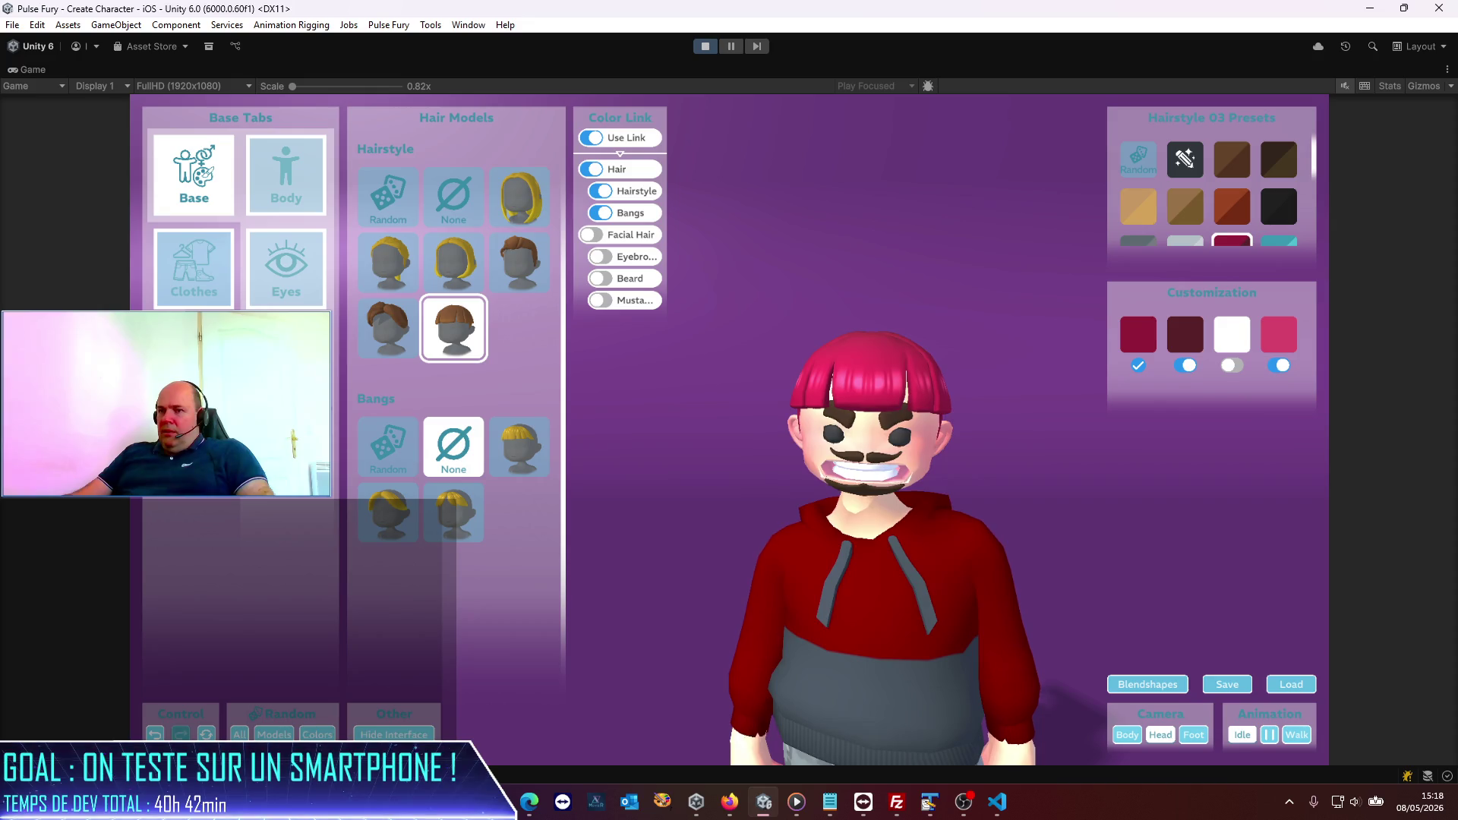
Step: Keep the eyebrow colour linked and colour the eyebrows, beard and mustache crimson
{"action": "left_click", "coordinate": [194, 175]}
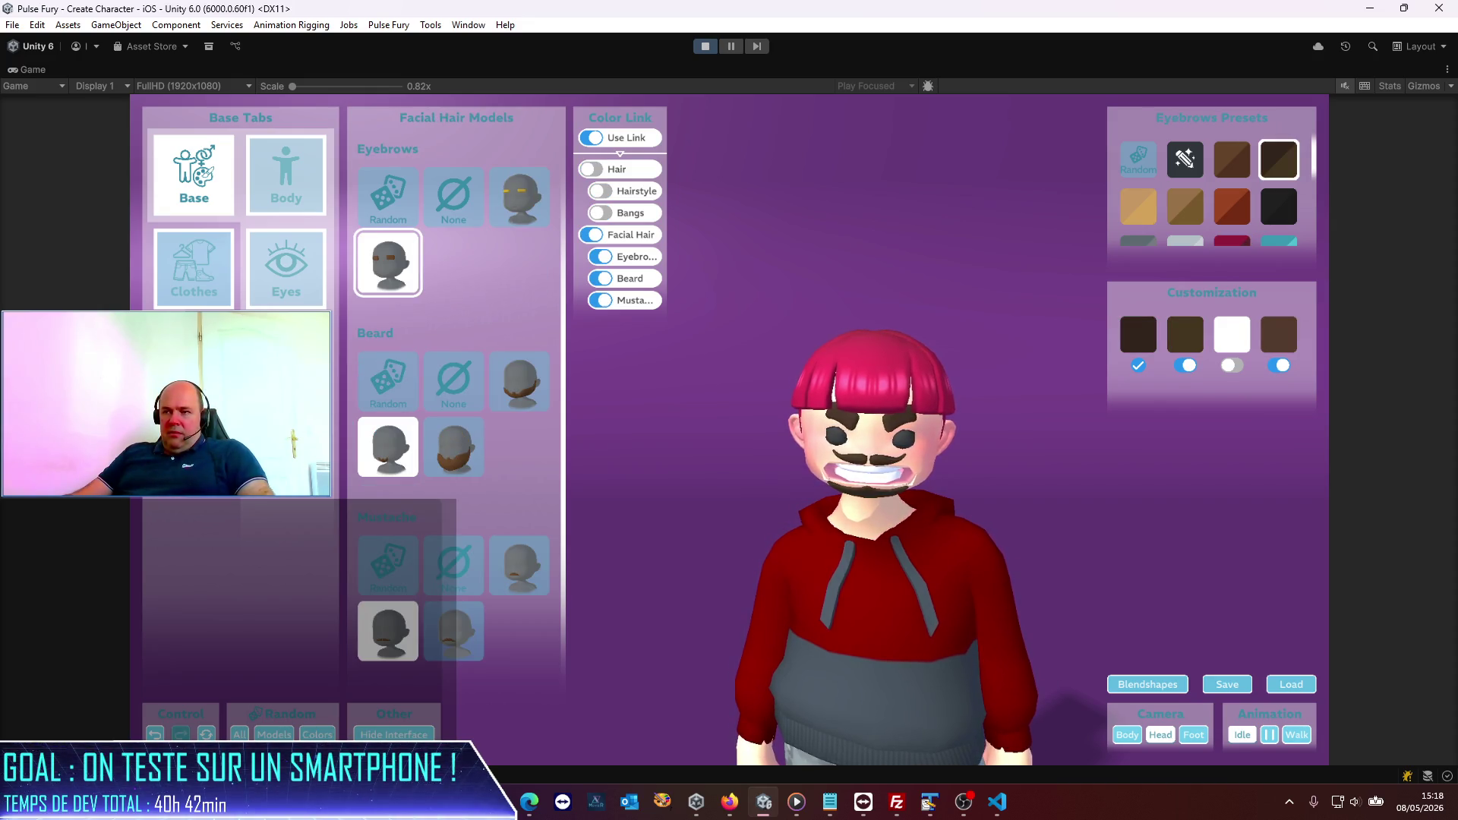
{"action": "left_click", "coordinate": [601, 257]}
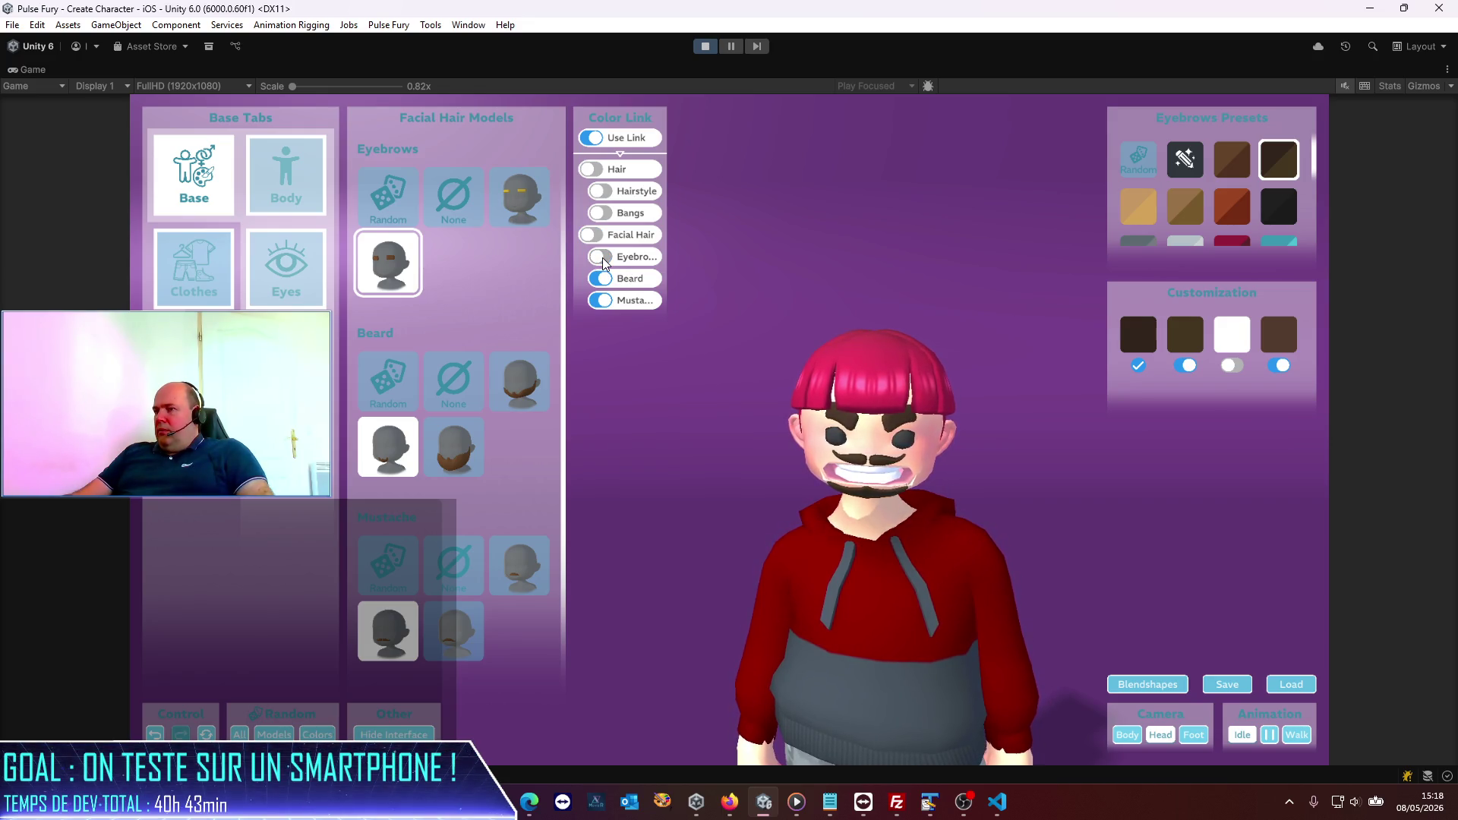
{"action": "left_click", "coordinate": [601, 258]}
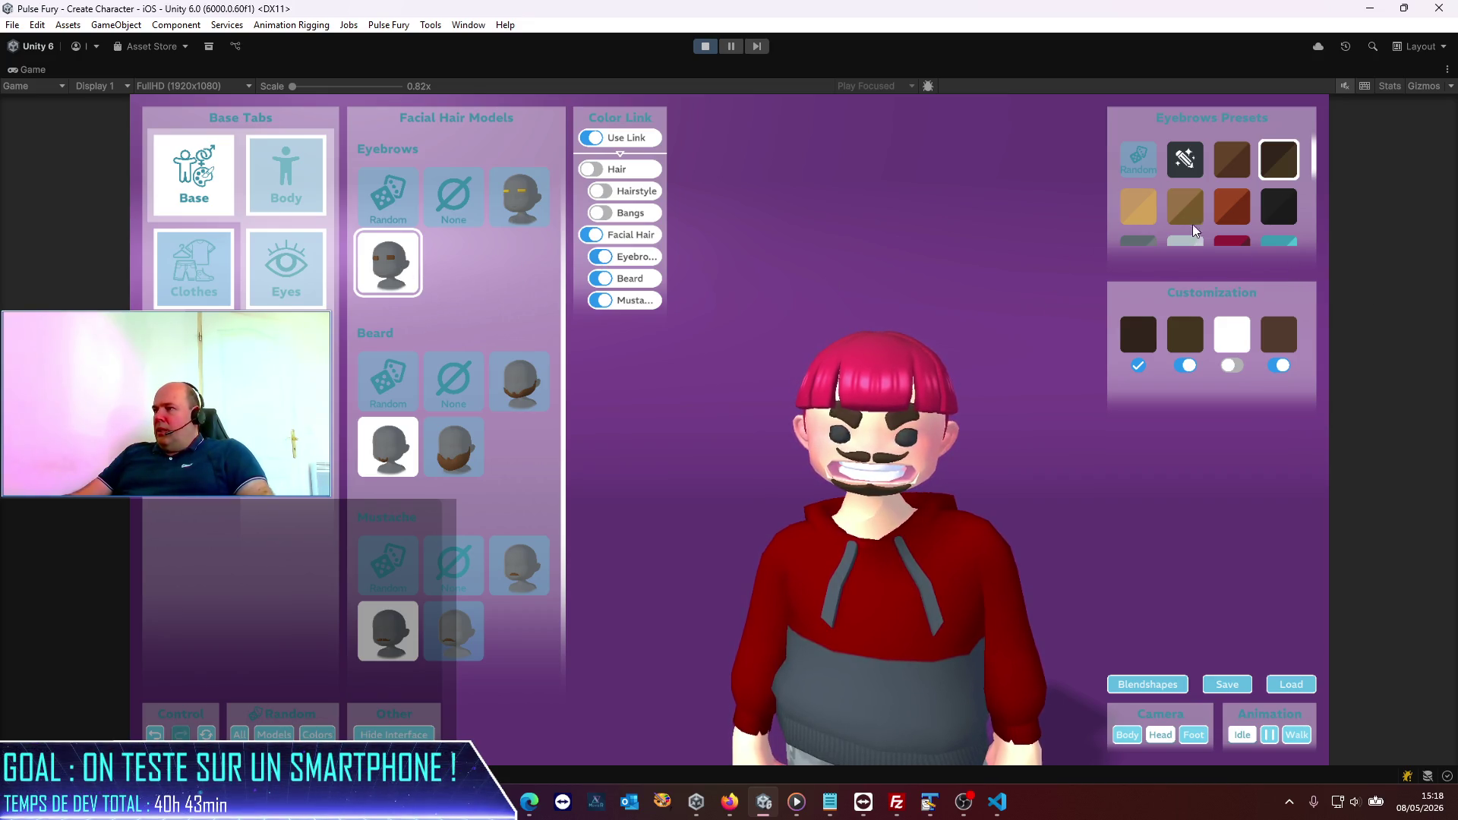
{"action": "left_click", "coordinate": [1225, 219]}
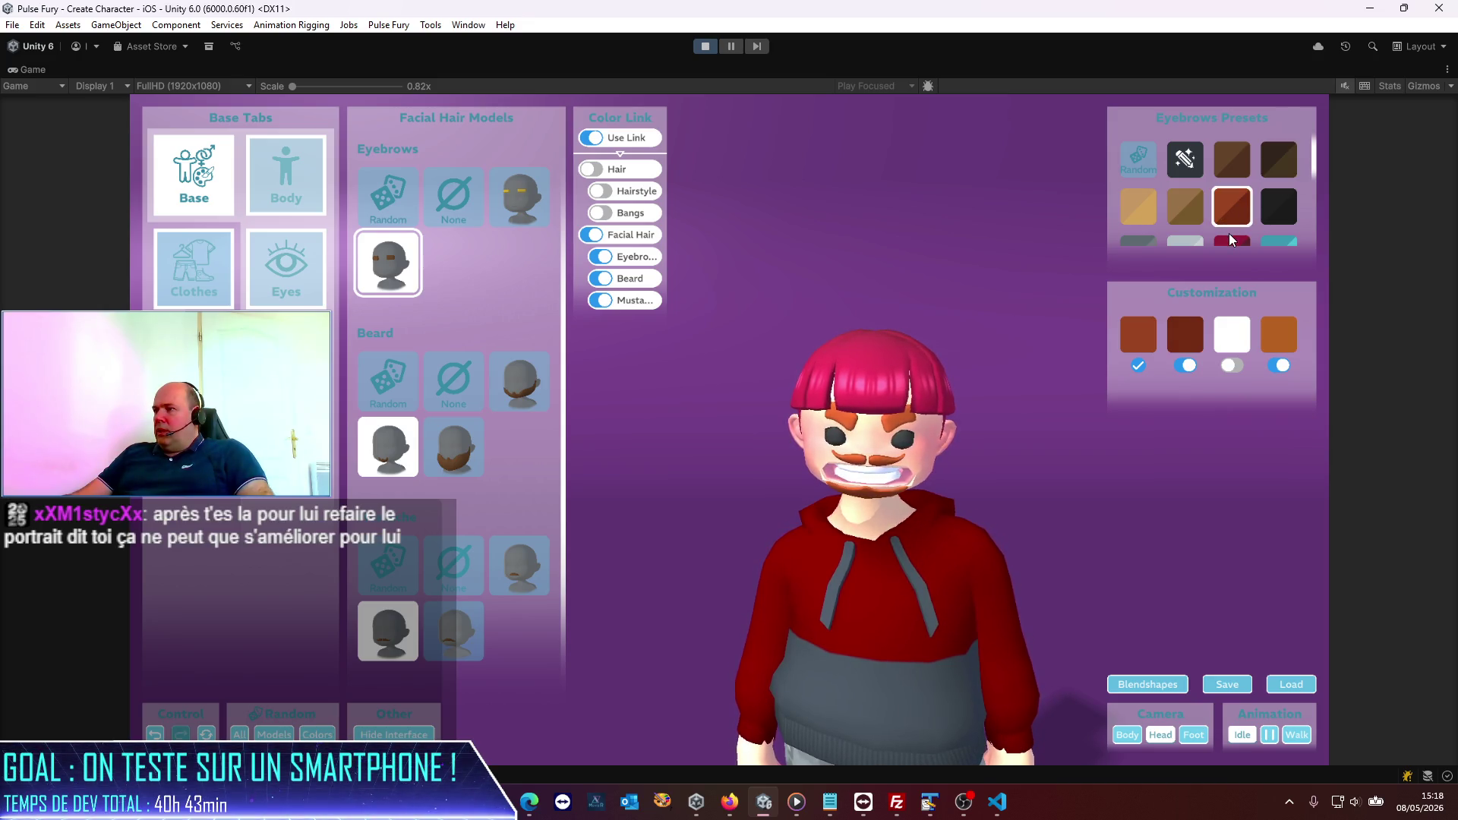
{"action": "left_click", "coordinate": [1229, 240]}
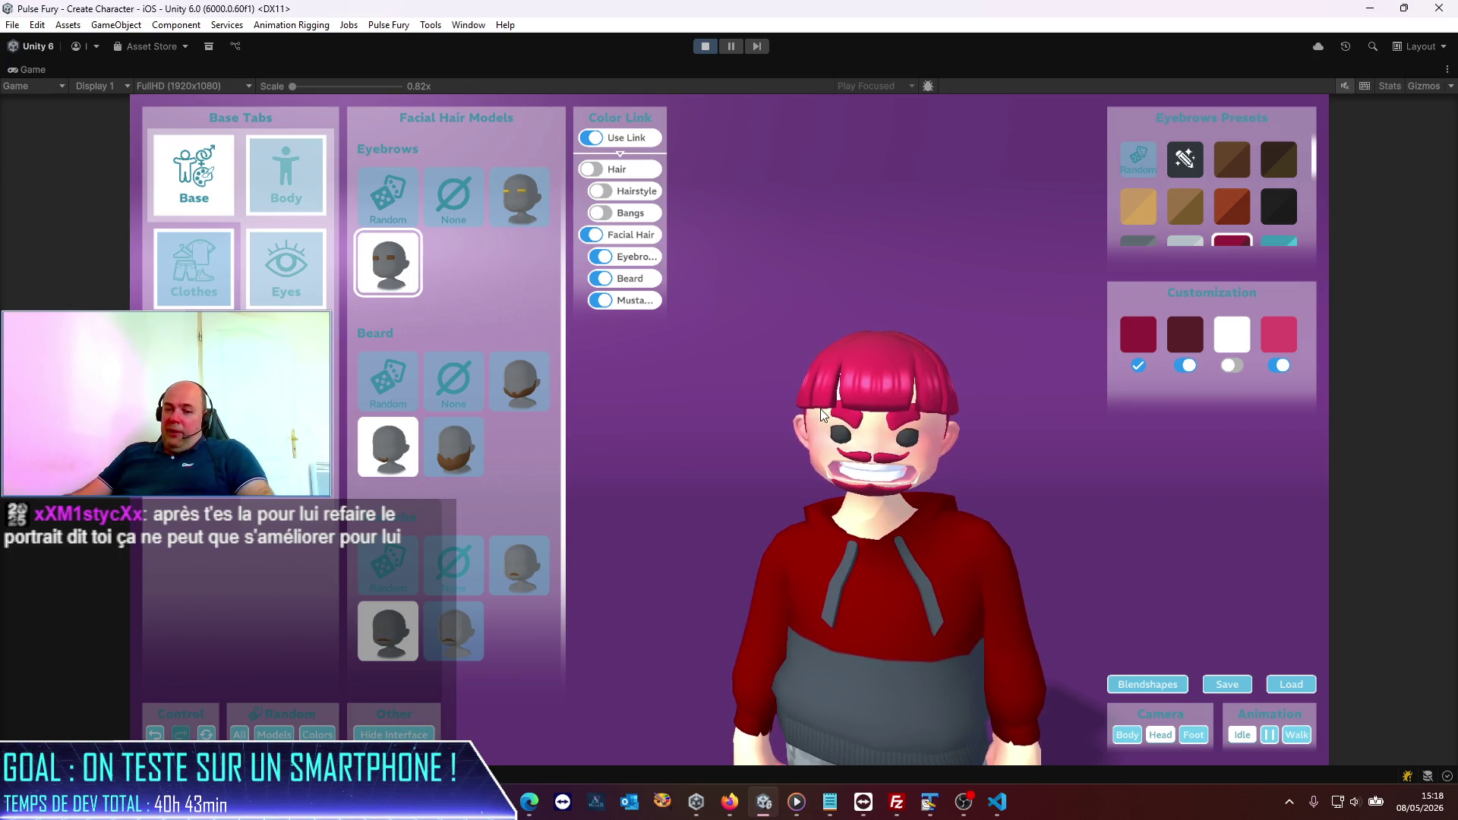
Step: Rotate the character to check the crimson facial hair from the side and back
{"action": "mouse_move", "coordinate": [697, 412]}
{"action": "left_mouse_down"}
{"action": "mouse_move", "coordinate": [750, 493]}
{"action": "mouse_move", "coordinate": [990, 497]}
{"action": "mouse_move", "coordinate": [1078, 479]}
{"action": "mouse_move", "coordinate": [699, 490]}
{"action": "mouse_move", "coordinate": [1096, 481]}
{"action": "mouse_move", "coordinate": [594, 495]}
{"action": "left_mouse_up"}
{"action": "mouse_move", "coordinate": [973, 595]}
{"action": "left_mouse_down"}
{"action": "mouse_move", "coordinate": [709, 602]}
{"action": "mouse_move", "coordinate": [1053, 576]}
{"action": "left_mouse_up"}
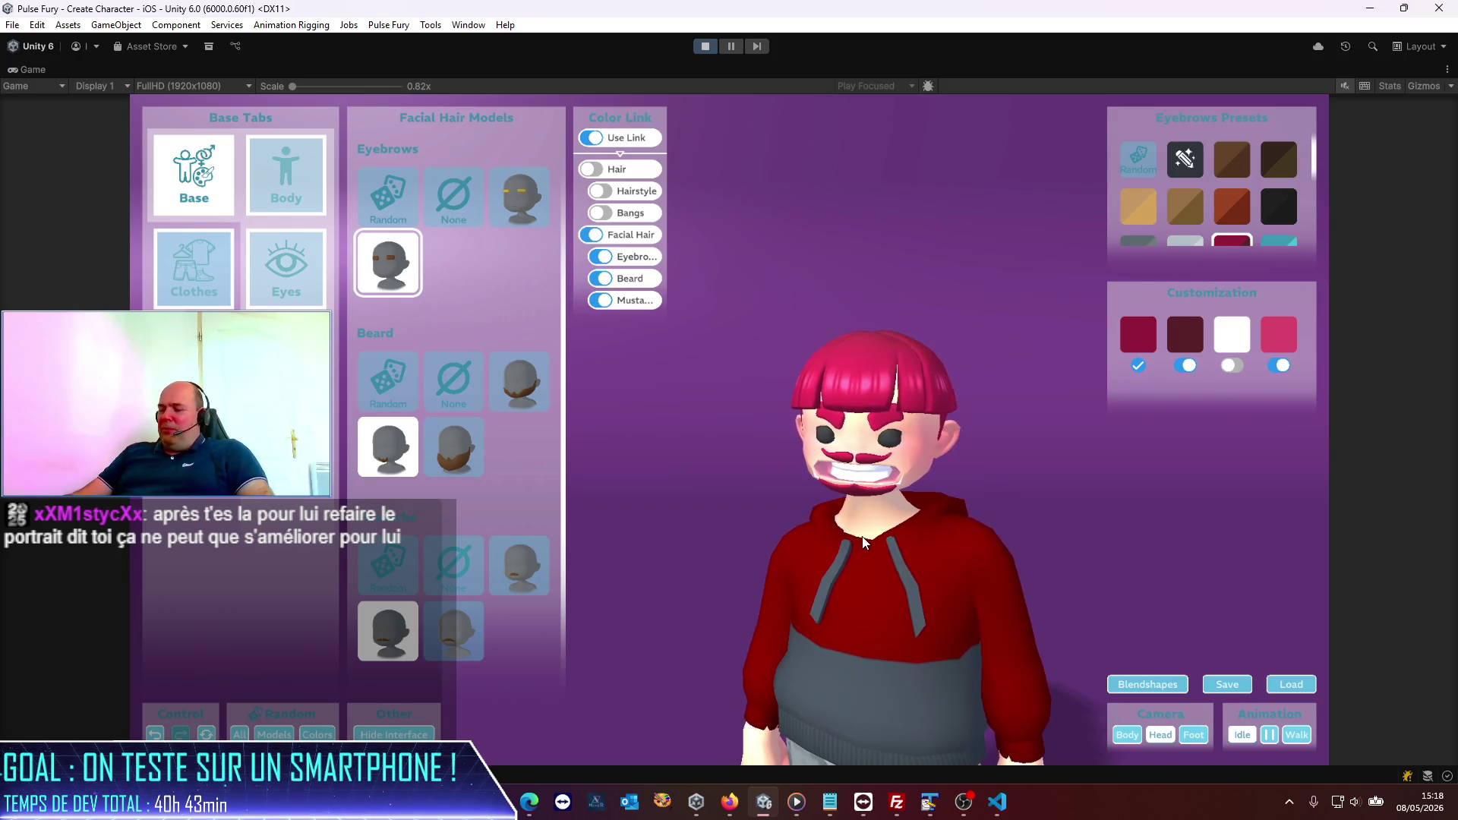
{"action": "scroll", "coordinate": [1263, 220], "scroll_direction": "down", "scroll_amount": 2}
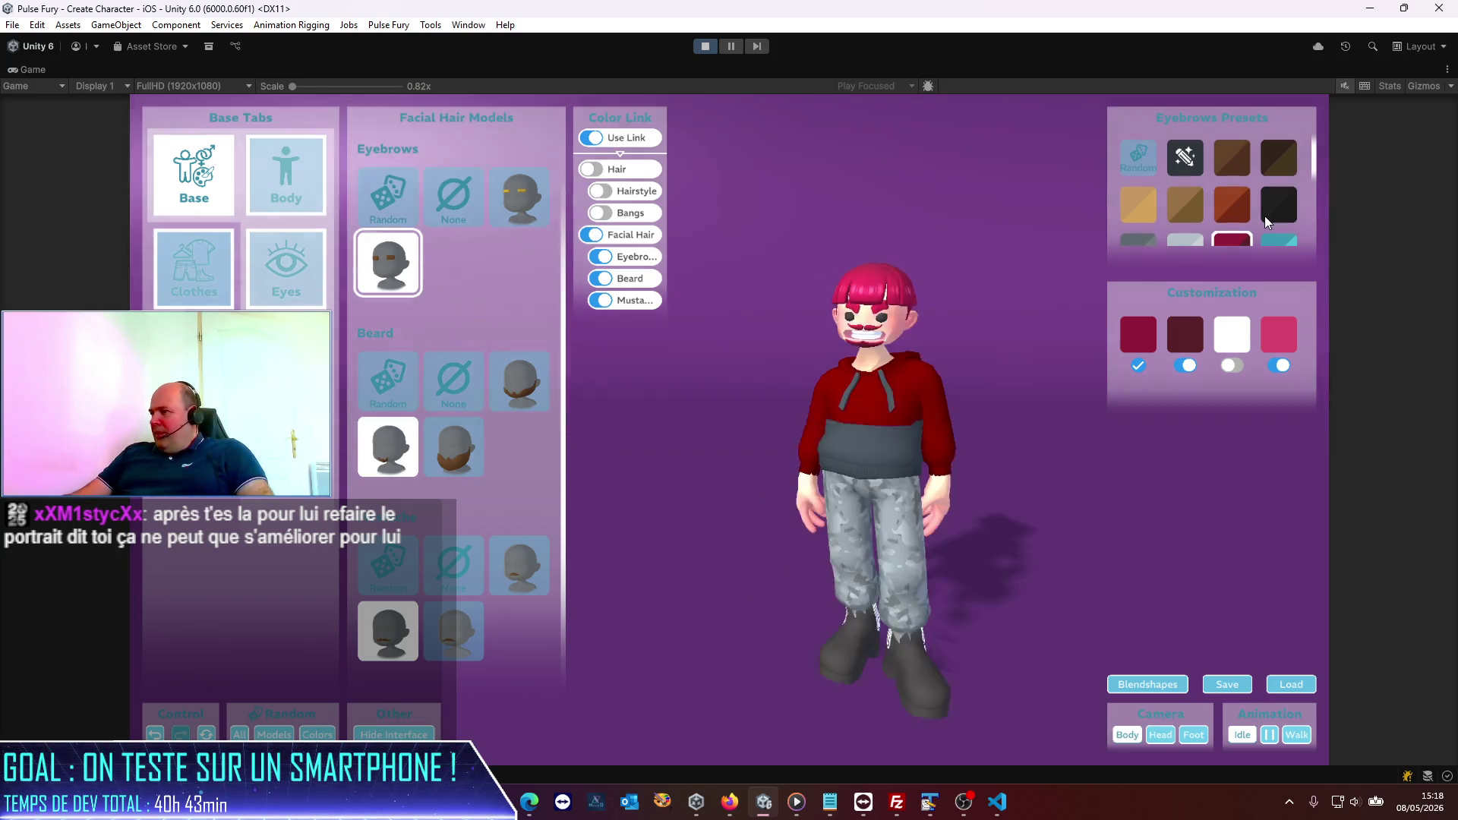
{"action": "mouse_move", "coordinate": [1318, 171]}
{"action": "left_mouse_down"}
{"action": "mouse_move", "coordinate": [1319, 245]}
{"action": "mouse_move", "coordinate": [1328, 170]}
{"action": "left_mouse_up"}
{"action": "left_click", "coordinate": [1150, 331]}
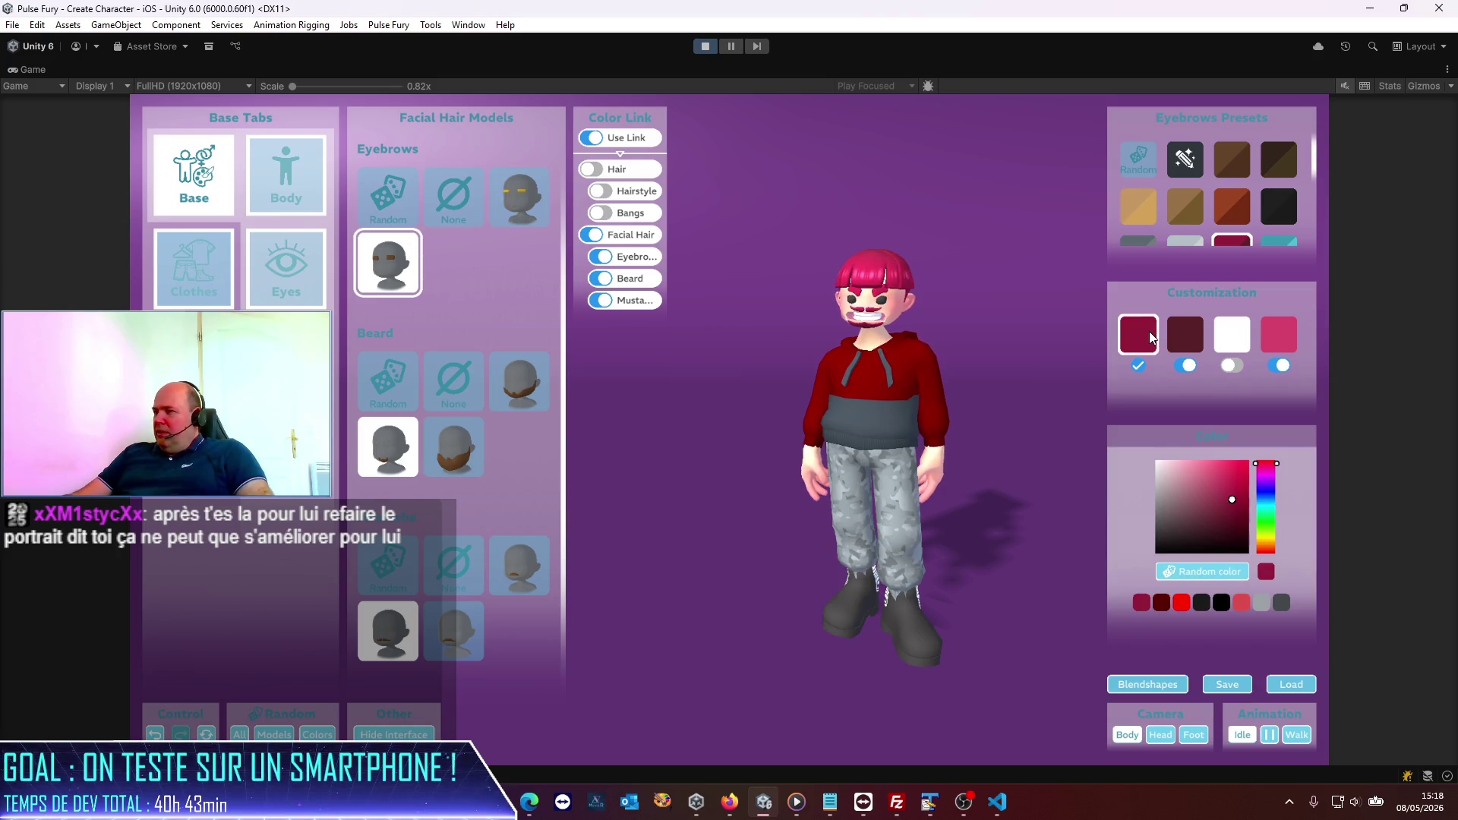
Step: Shift the linked facial hair colour to a brighter, more saturated red and check it in profile
{"action": "mouse_move", "coordinate": [1237, 503]}
{"action": "left_mouse_down"}
{"action": "mouse_move", "coordinate": [1256, 484]}
{"action": "mouse_move", "coordinate": [1250, 460]}
{"action": "left_mouse_up"}
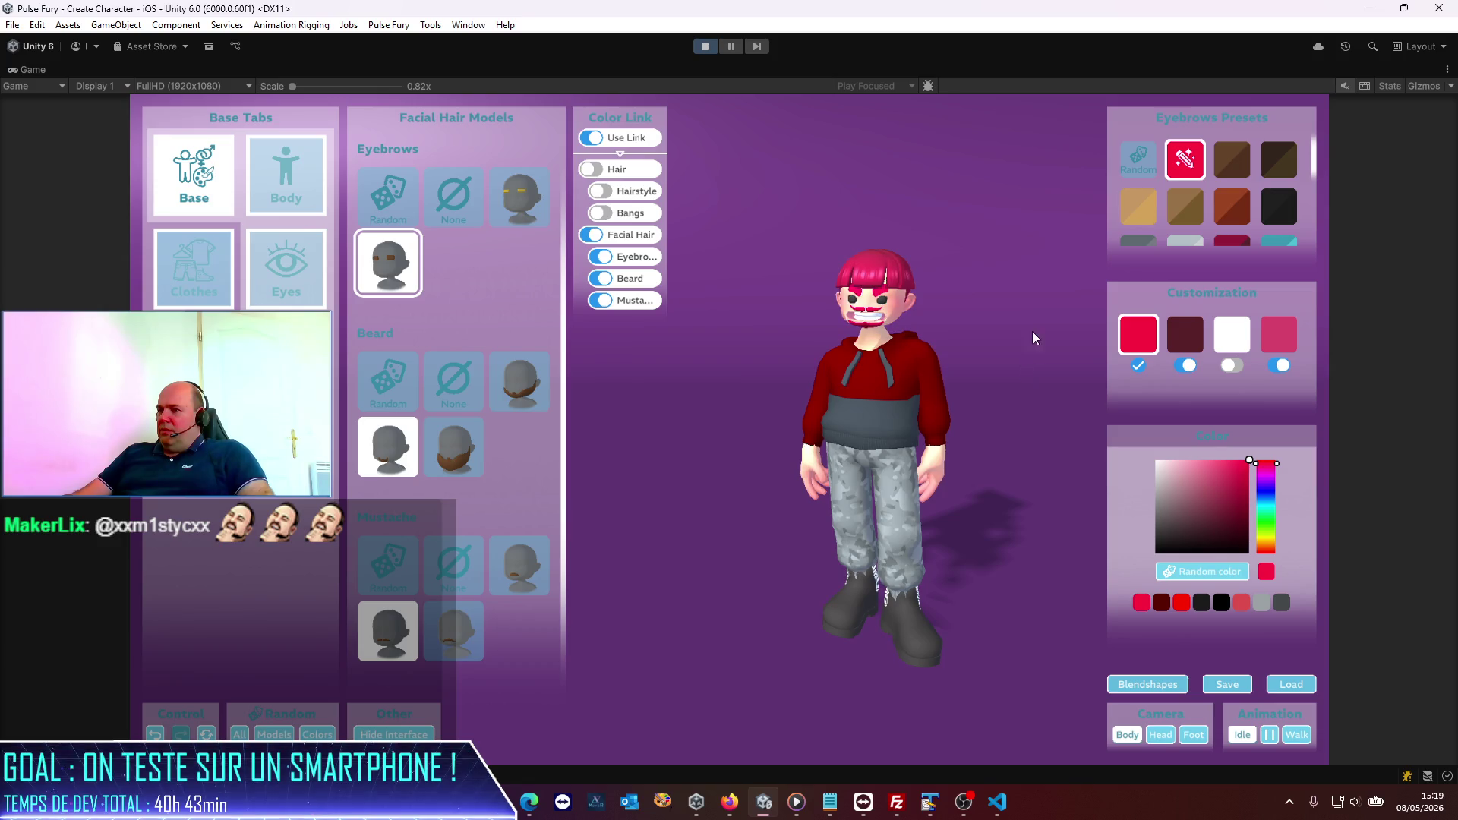
{"action": "mouse_move", "coordinate": [1032, 444]}
{"action": "left_mouse_down"}
{"action": "mouse_move", "coordinate": [873, 510]}
{"action": "mouse_move", "coordinate": [512, 436]}
{"action": "mouse_move", "coordinate": [968, 478]}
{"action": "left_mouse_up"}
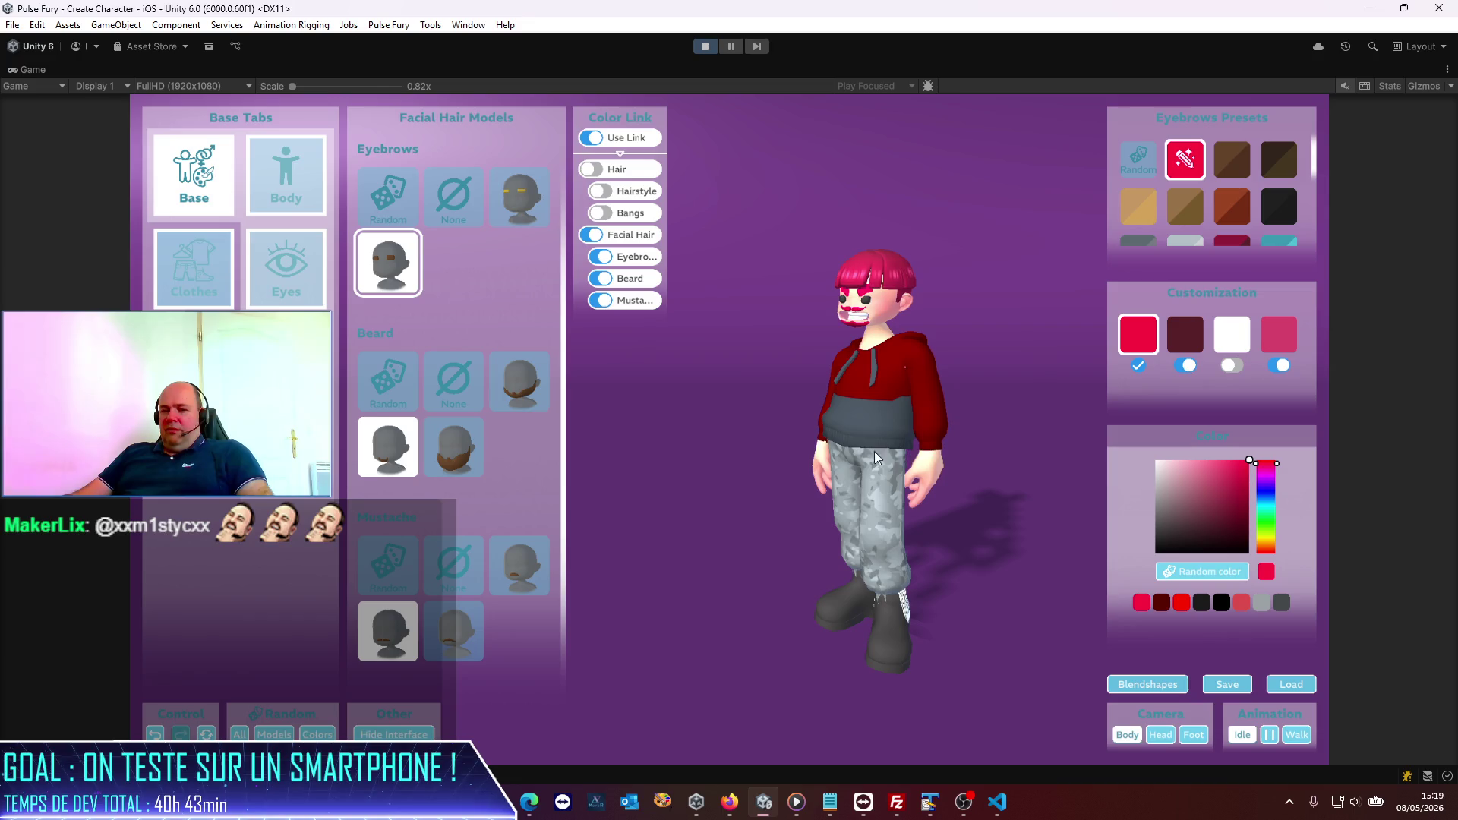
{"action": "mouse_move", "coordinate": [799, 492]}
{"action": "left_mouse_down"}
{"action": "mouse_move", "coordinate": [1056, 534]}
{"action": "mouse_move", "coordinate": [896, 538]}
{"action": "left_mouse_up"}
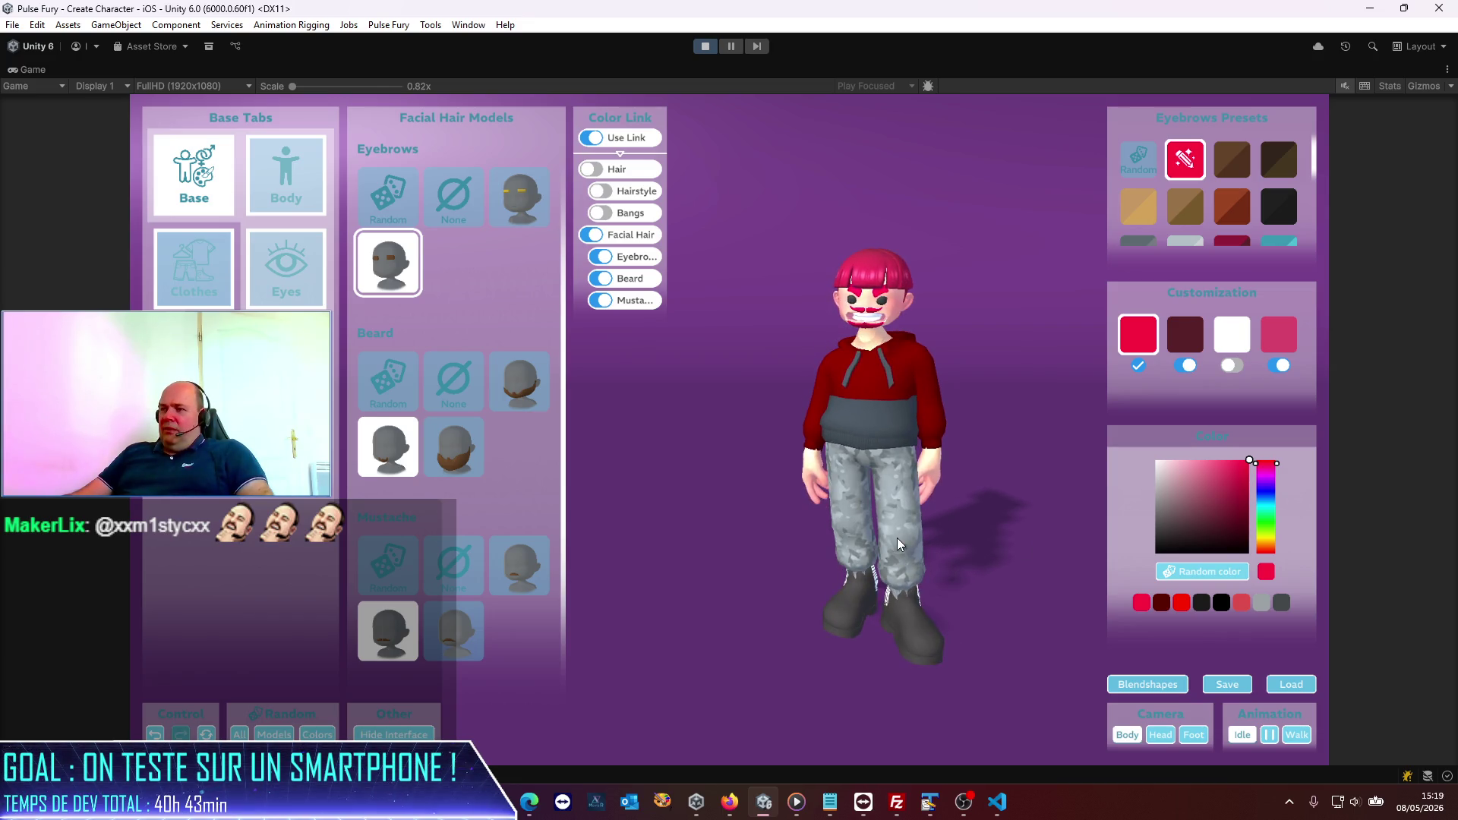
{"action": "left_click", "coordinate": [258, 263]}
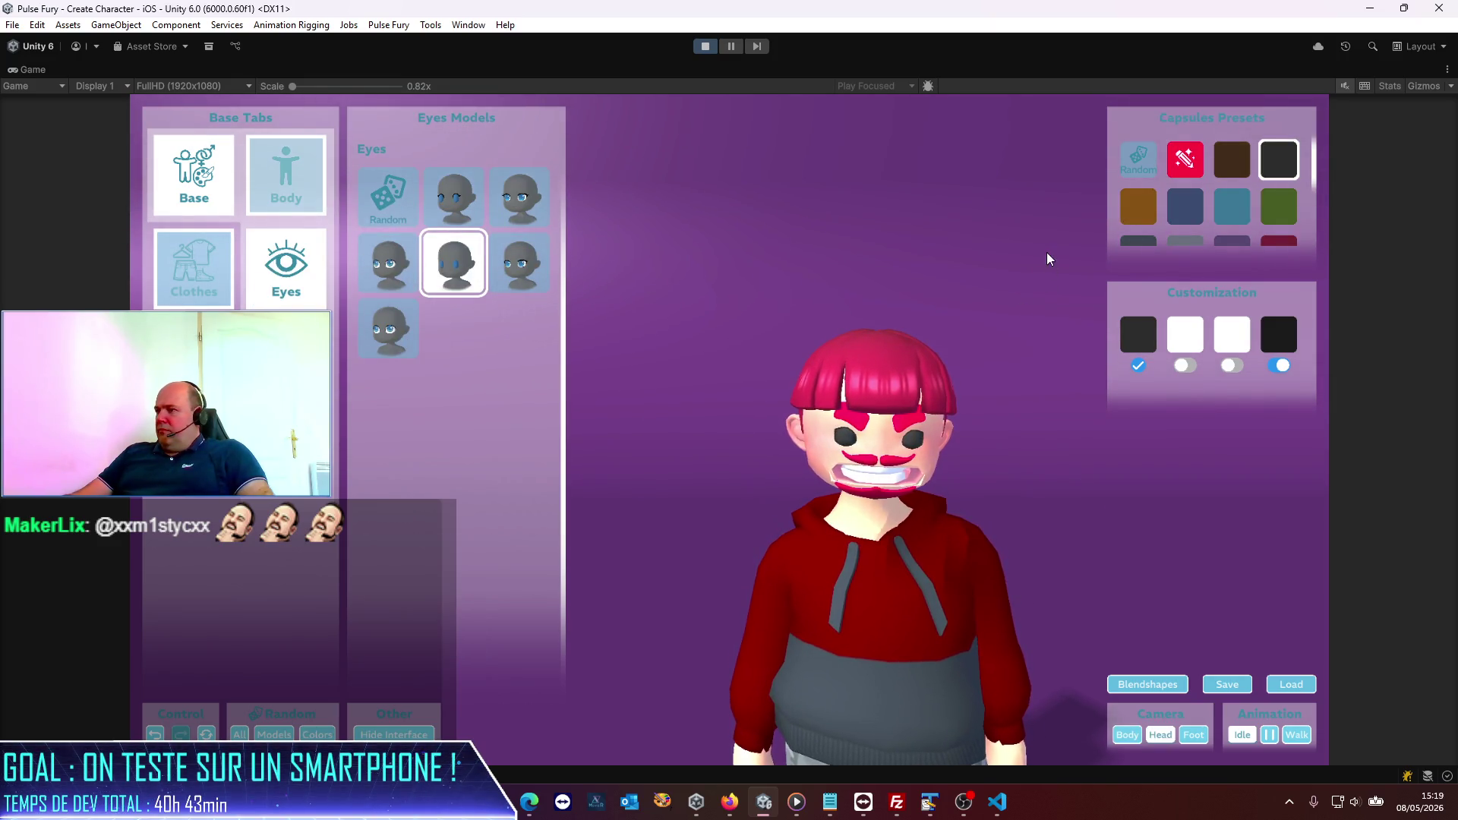
Step: Give the eyes the dark-red Capsules preset and enter BadGuy1 as the save name
{"action": "left_click", "coordinate": [1275, 243]}
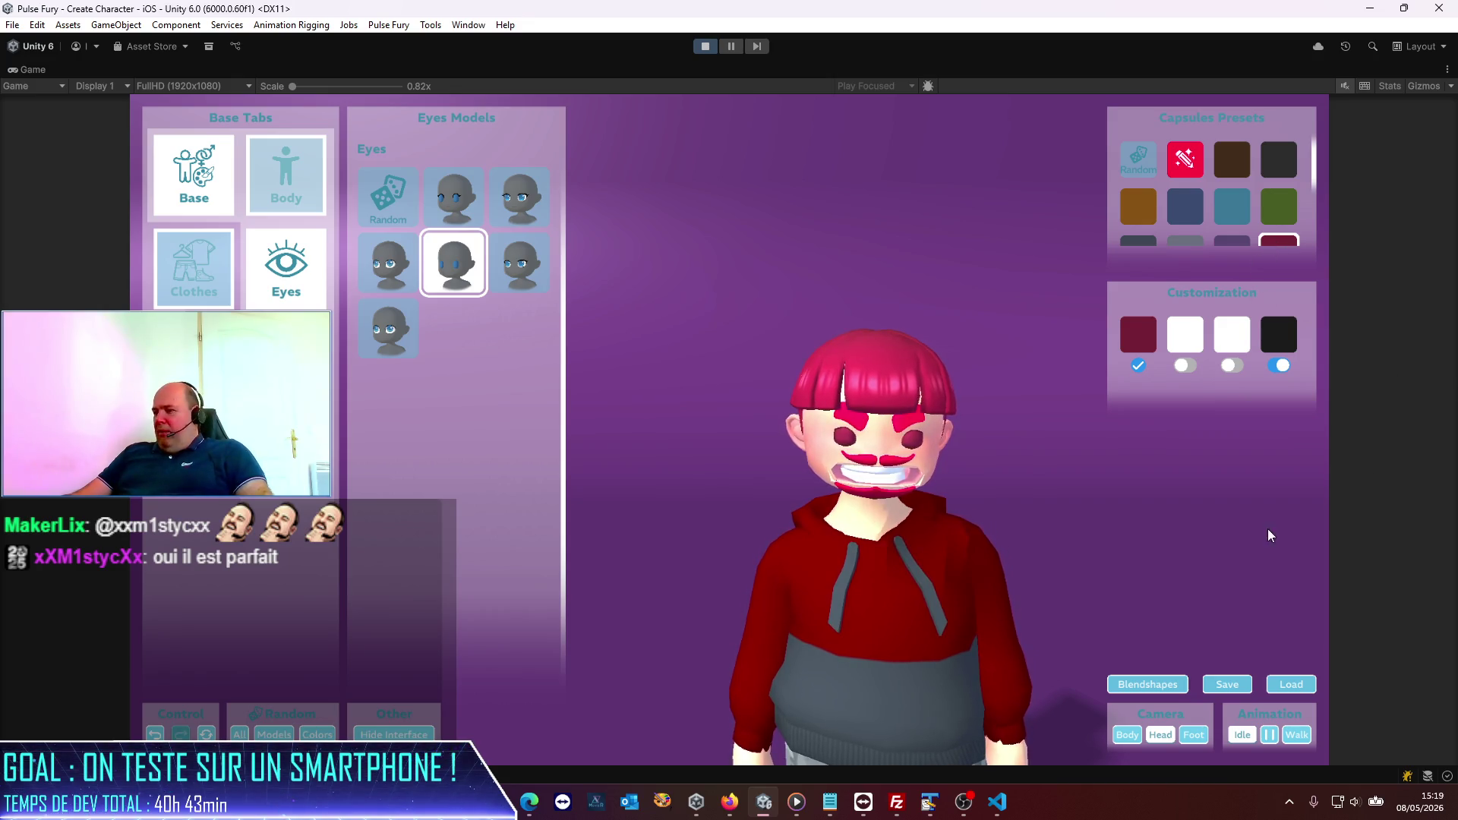
{"action": "left_click", "coordinate": [1236, 693]}
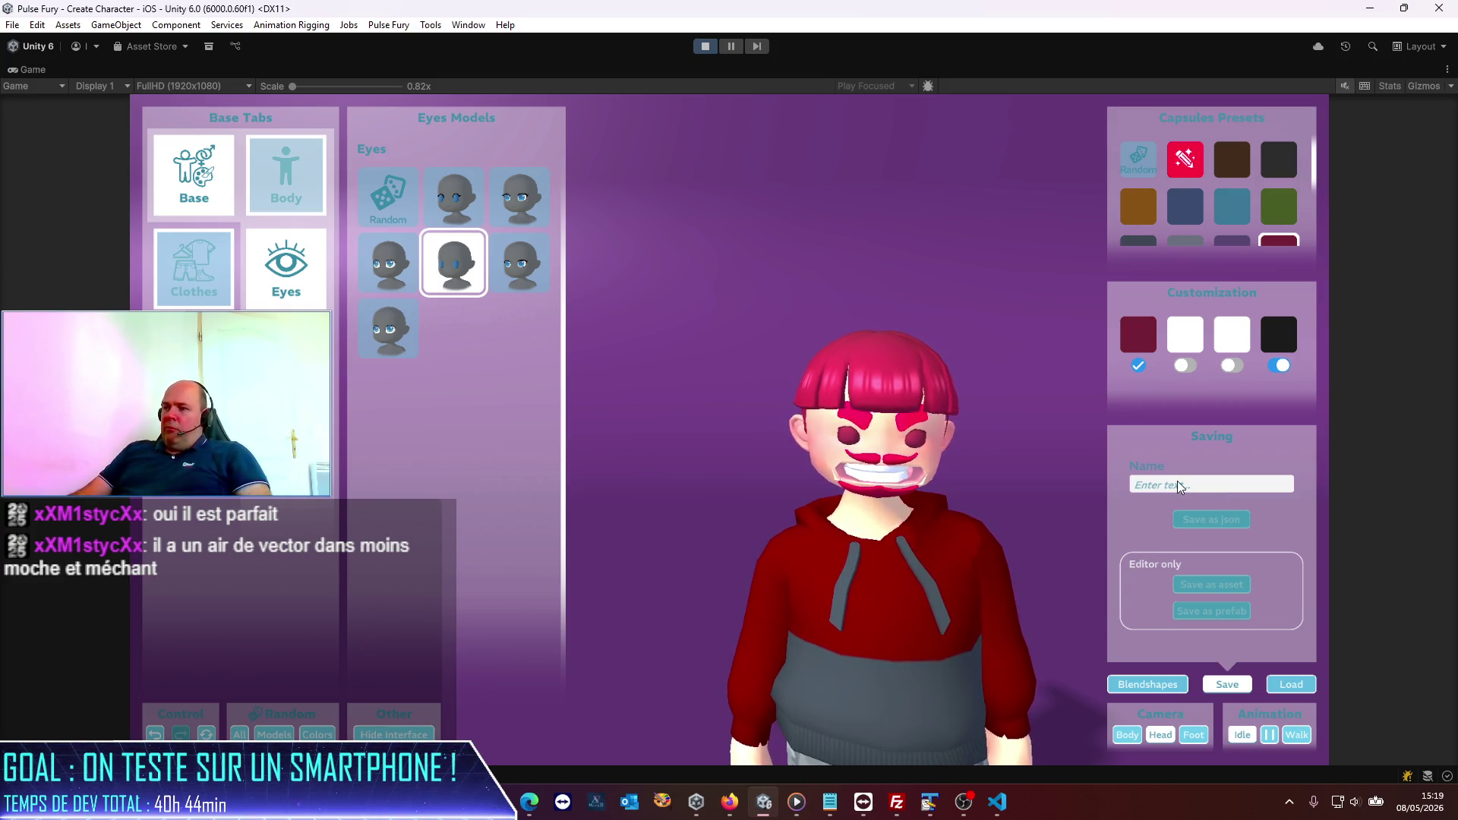
{"action": "type", "text": "BadGuy1"}
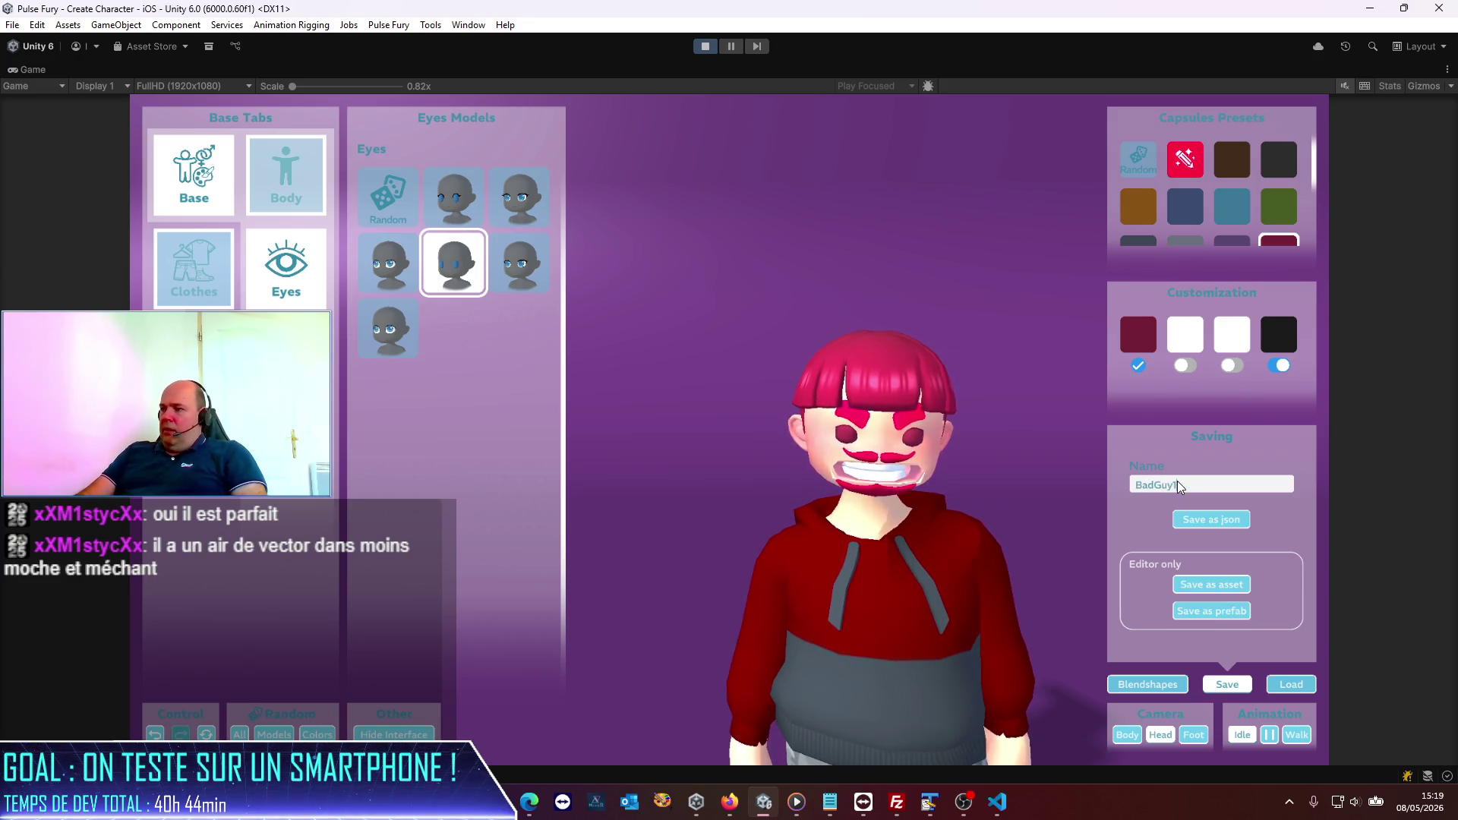
{"action": "left_click", "coordinate": [1224, 523]}
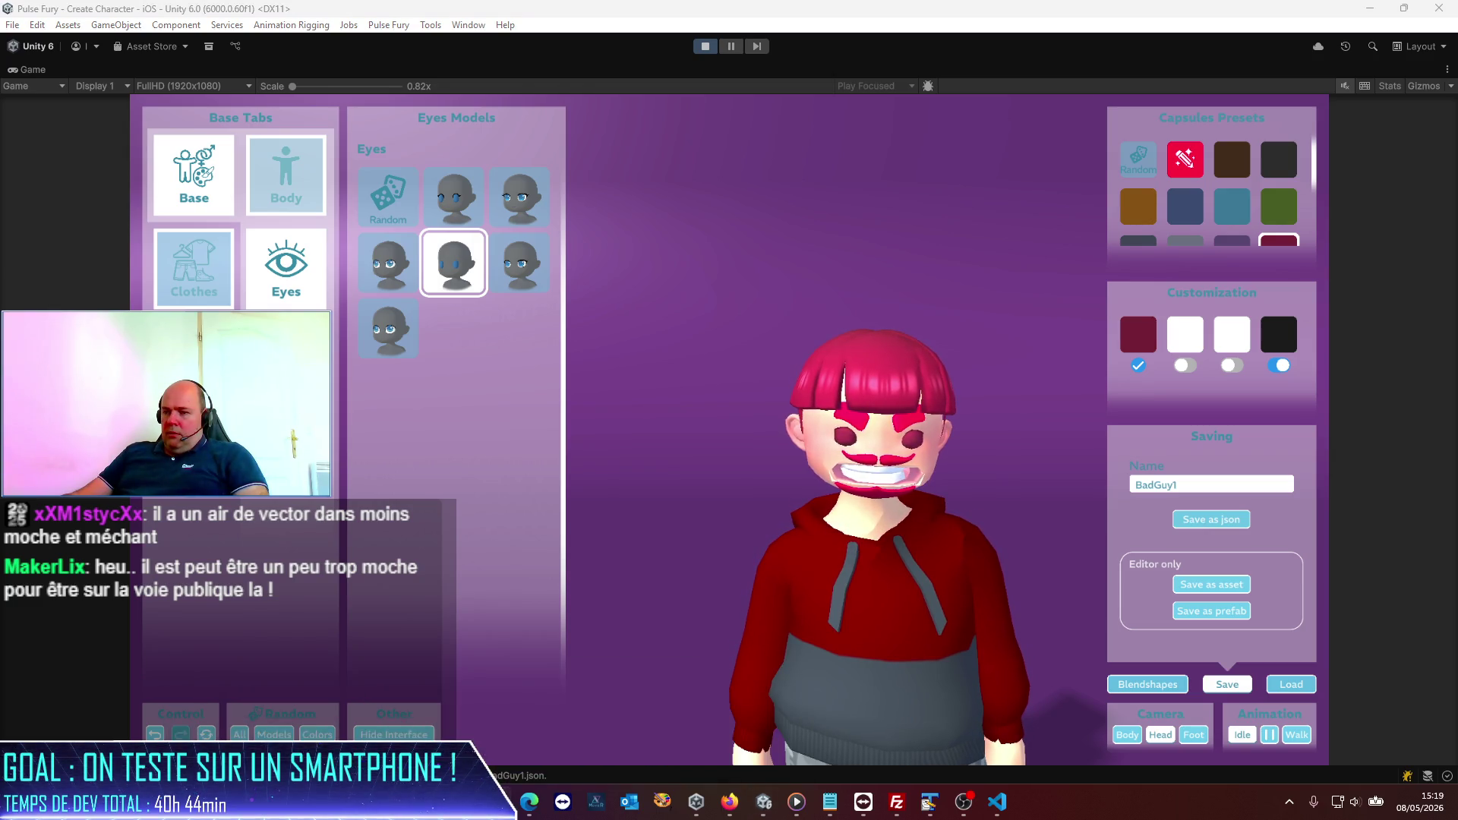
Step: Save BadGuy1.json, confirm the file-created message in the Console, then randomize the whole character
{"action": "right_click", "coordinate": [495, 802]}
{"action": "left_click", "coordinate": [665, 770]}
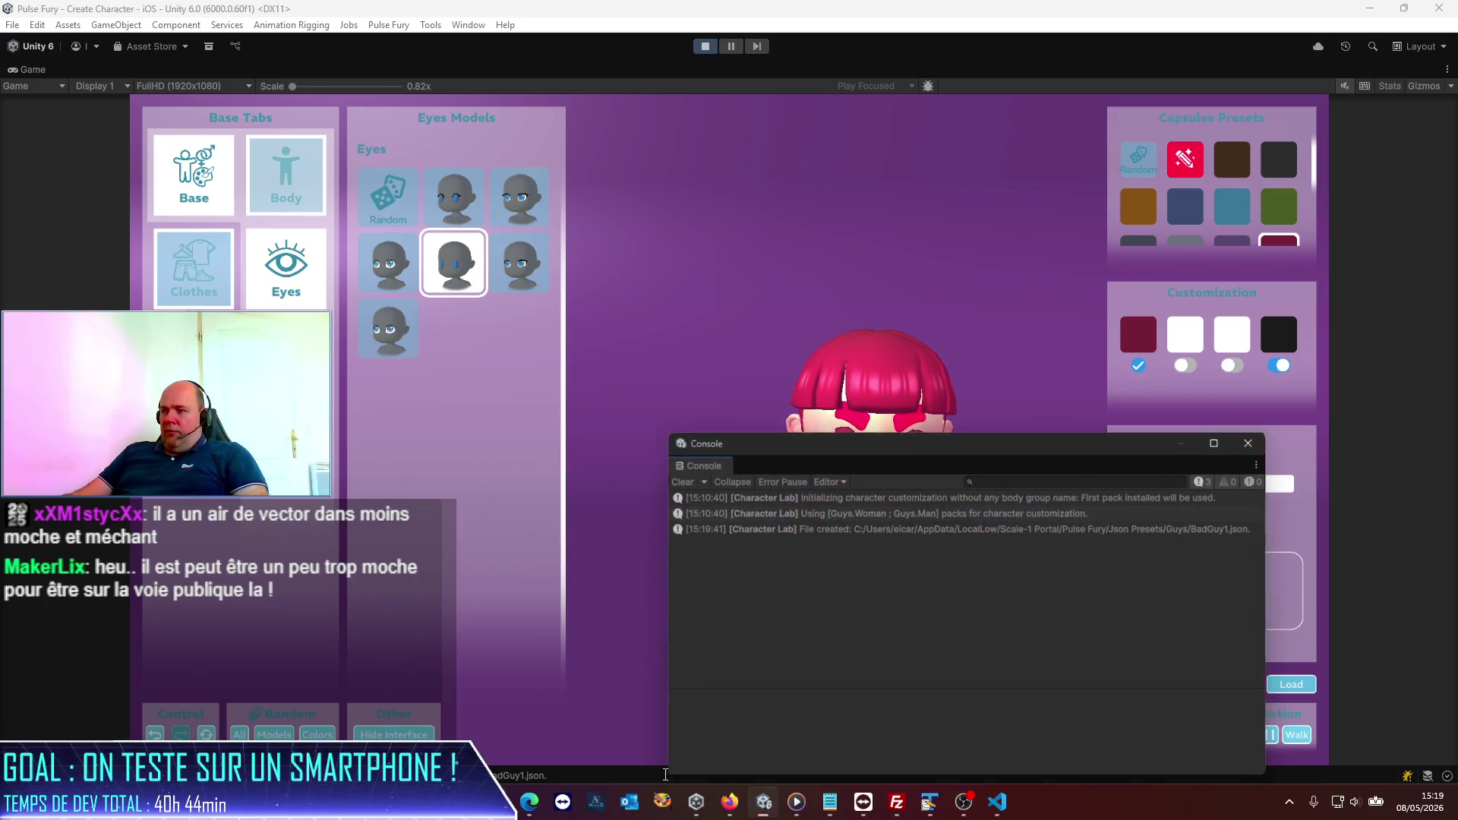
{"action": "left_click", "coordinate": [1254, 441]}
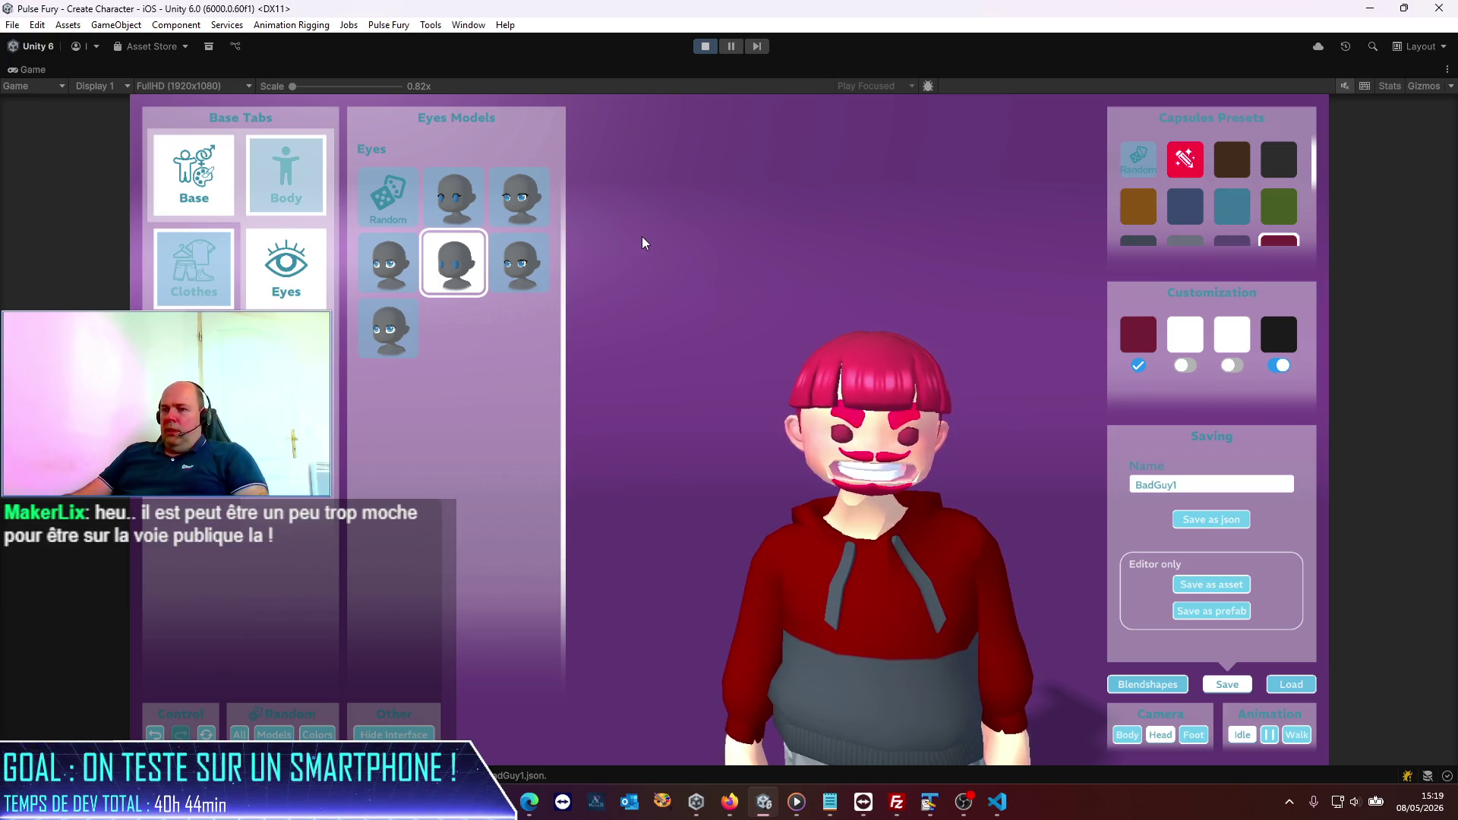
{"action": "left_click", "coordinate": [240, 734]}
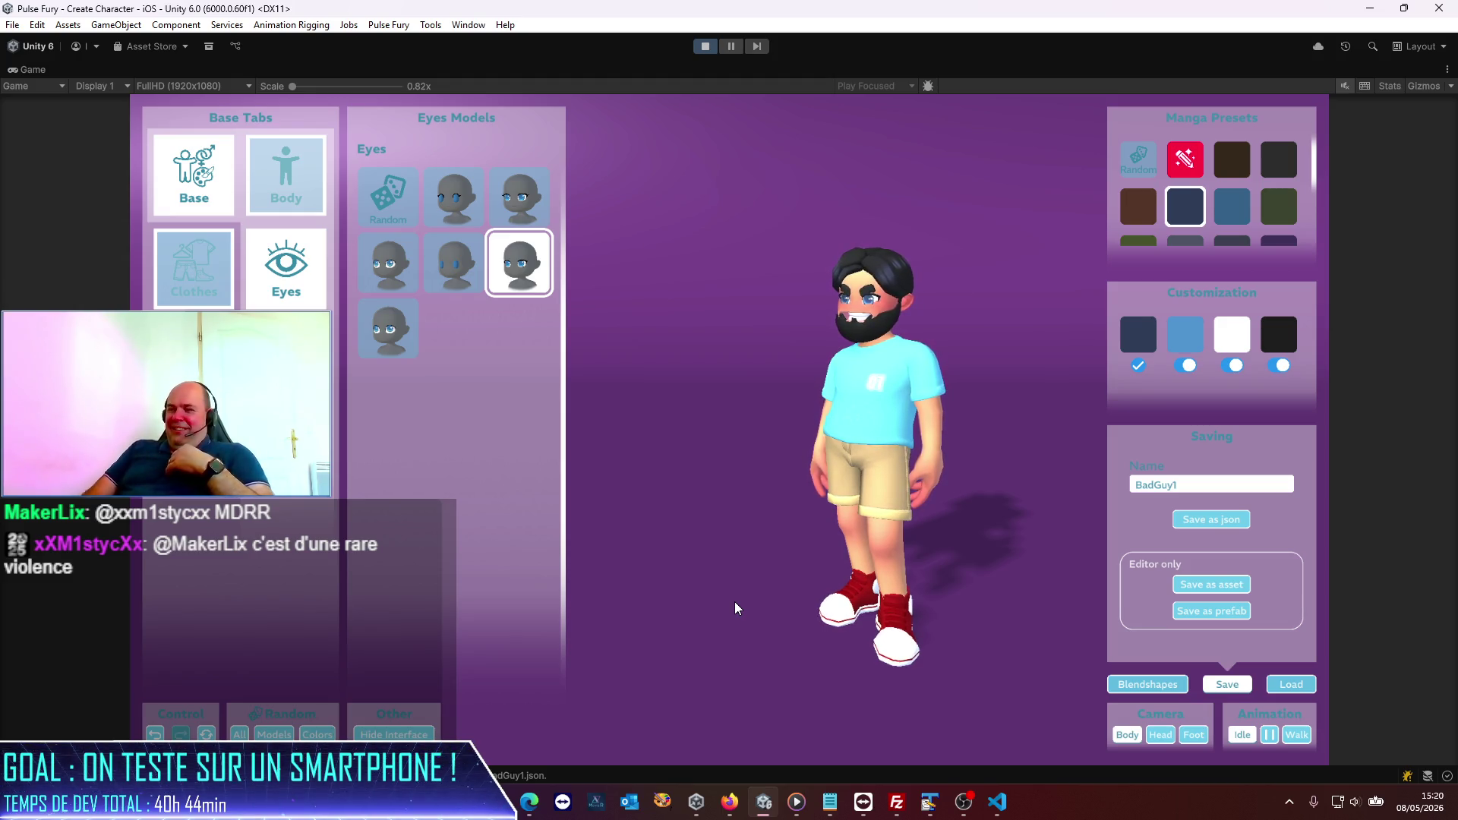
Step: Zoom in and out on the randomized black-haired, bearded character to inspect it
{"action": "scroll", "coordinate": [912, 399], "scroll_direction": "up", "scroll_amount": 2}
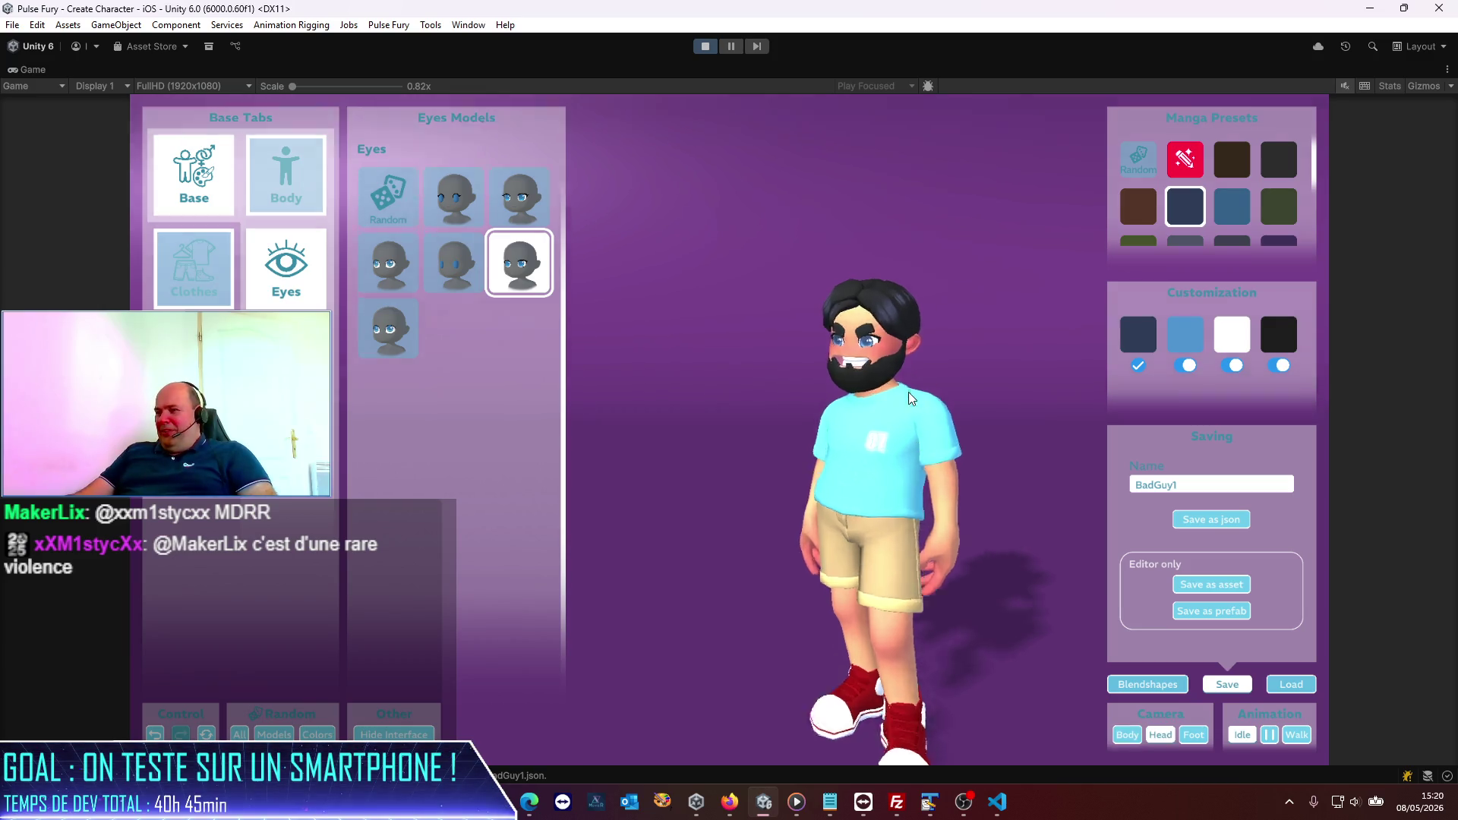
{"action": "scroll", "coordinate": [911, 399], "scroll_direction": "up", "scroll_amount": 3}
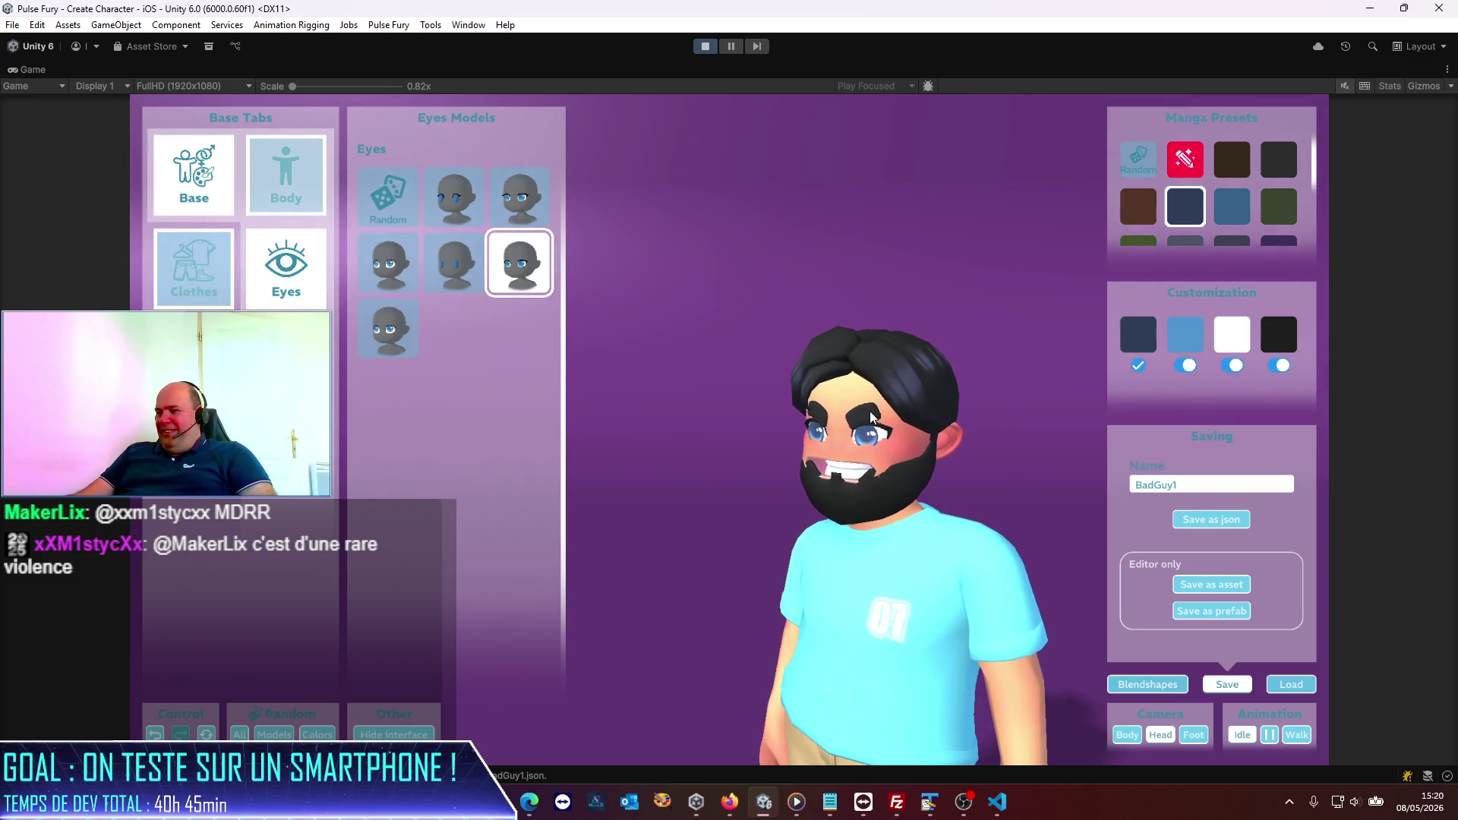
{"action": "scroll", "coordinate": [820, 425], "scroll_direction": "down", "scroll_amount": 5}
{"action": "scroll", "coordinate": [859, 477], "scroll_direction": "up", "scroll_amount": 4}
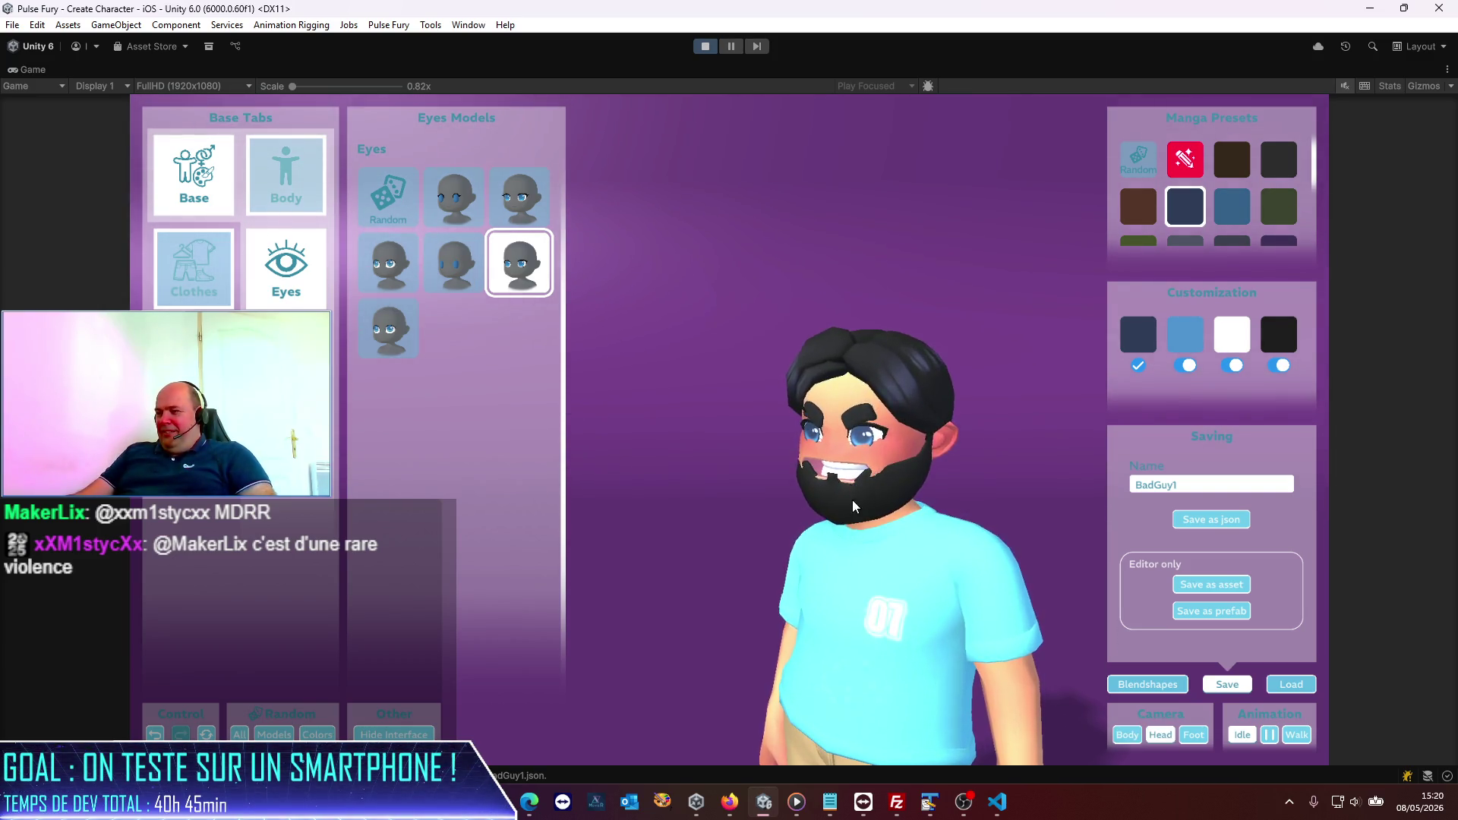
{"action": "scroll", "coordinate": [856, 493], "scroll_direction": "down", "scroll_amount": 4}
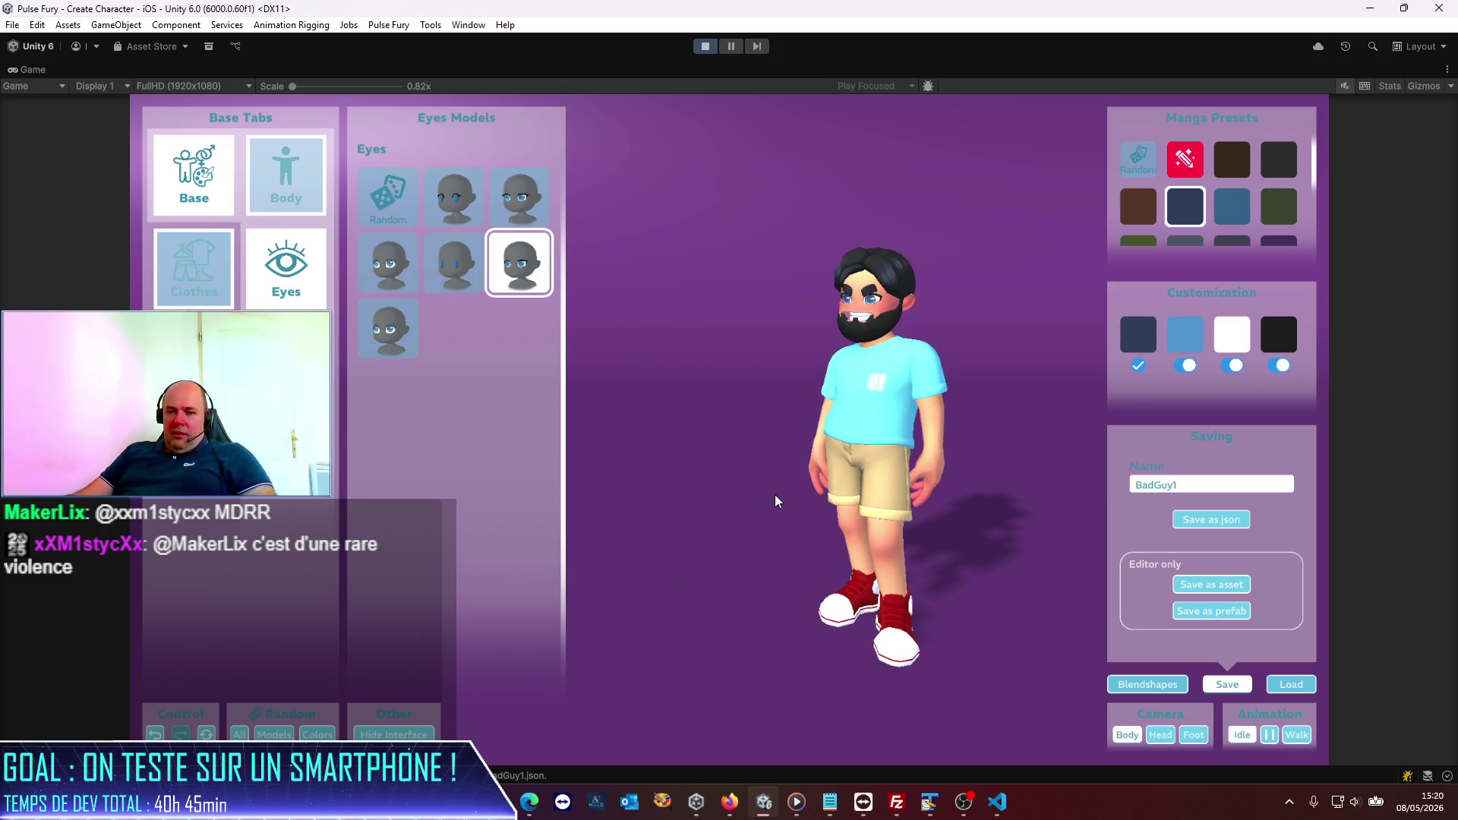
Step: Replace the beige shorts with the long jeans model in the blue preset
{"action": "left_click", "coordinate": [222, 286]}
{"action": "left_click", "coordinate": [296, 292]}
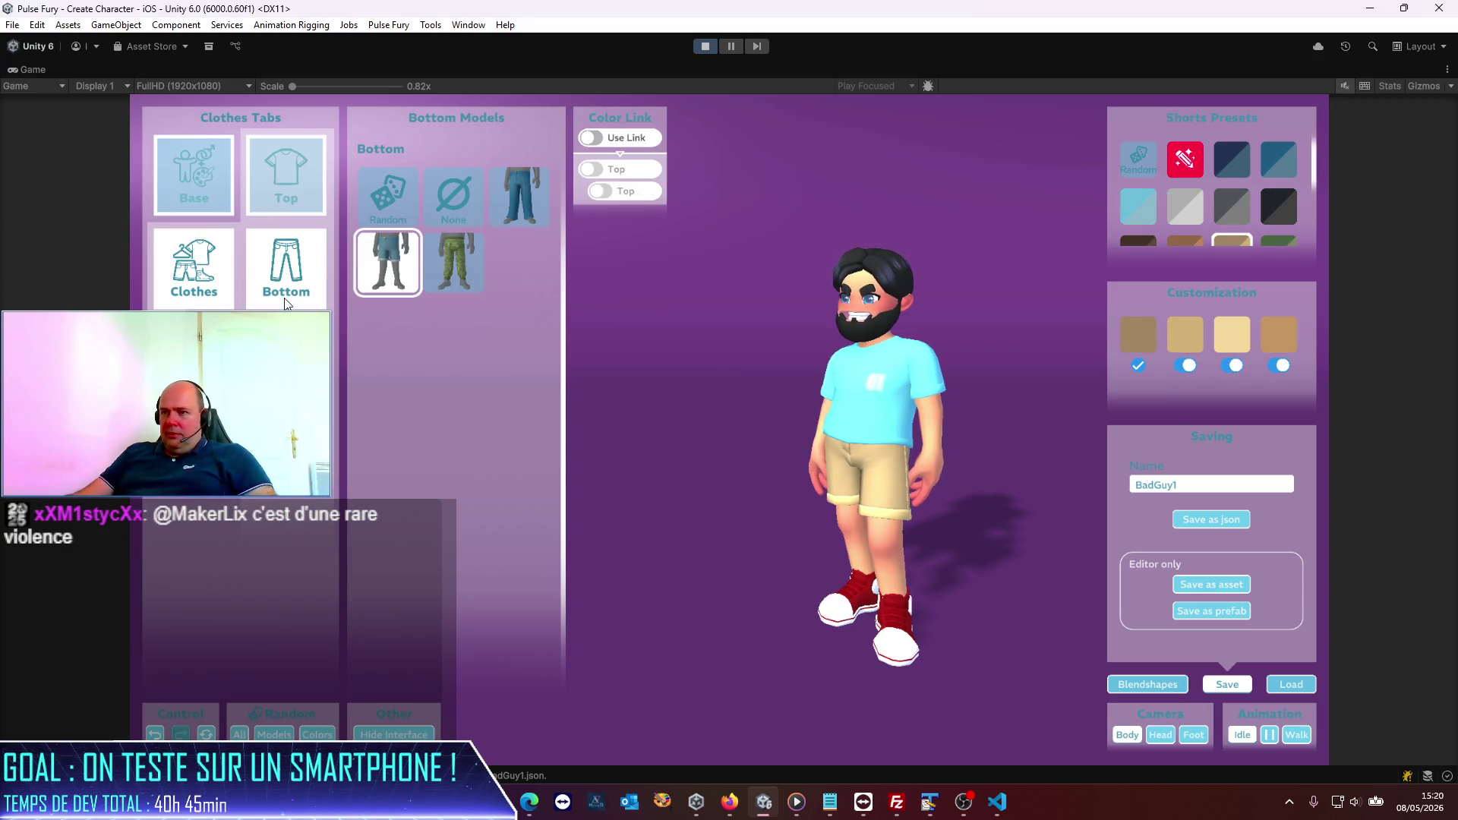
{"action": "left_click", "coordinate": [511, 204]}
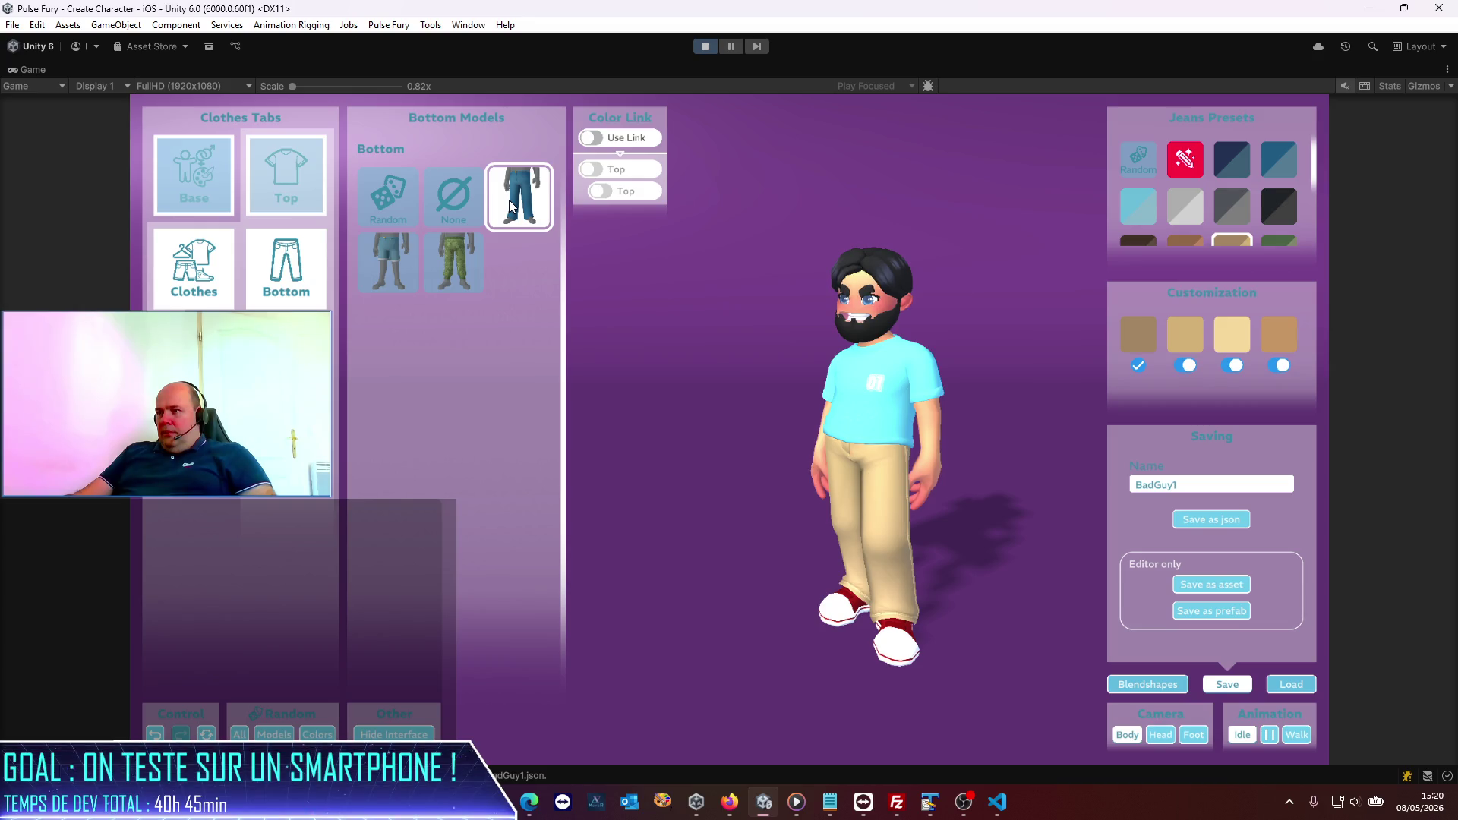
{"action": "left_click", "coordinate": [1288, 167]}
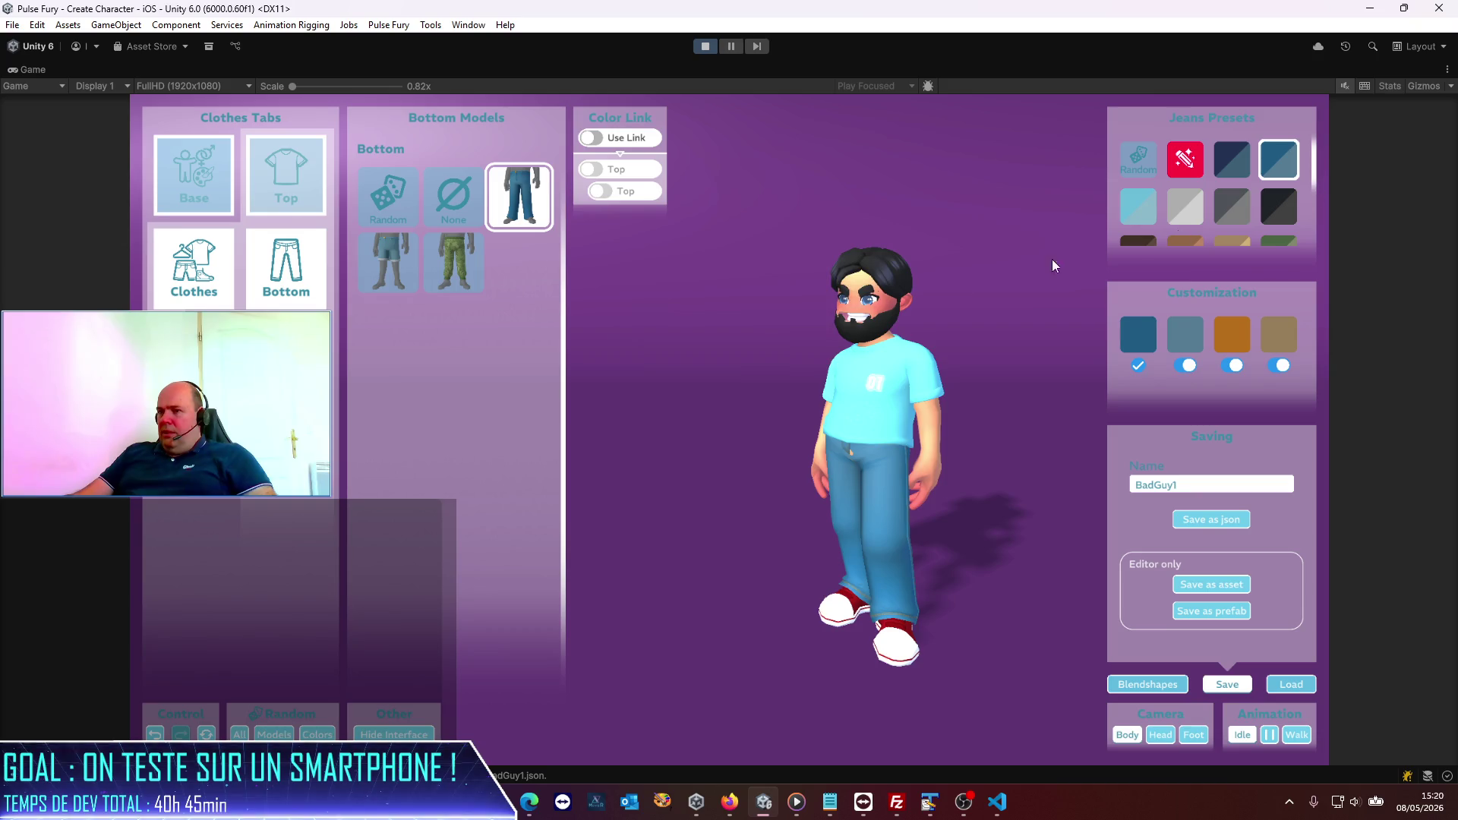
{"action": "left_click", "coordinate": [285, 361]}
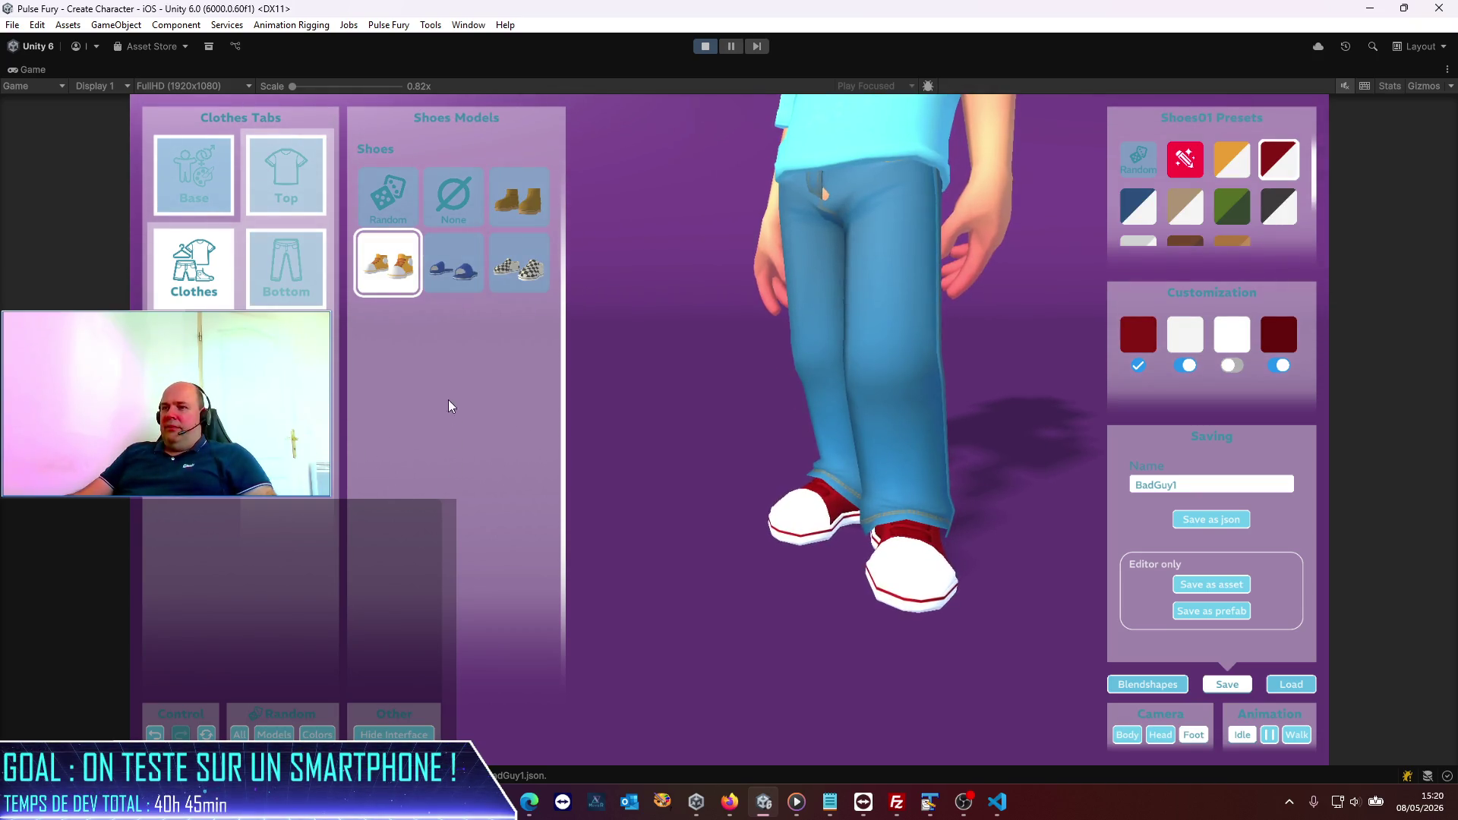
Step: Put the character in red slide sandals and rotate and zoom to inspect them
{"action": "left_click", "coordinate": [454, 266]}
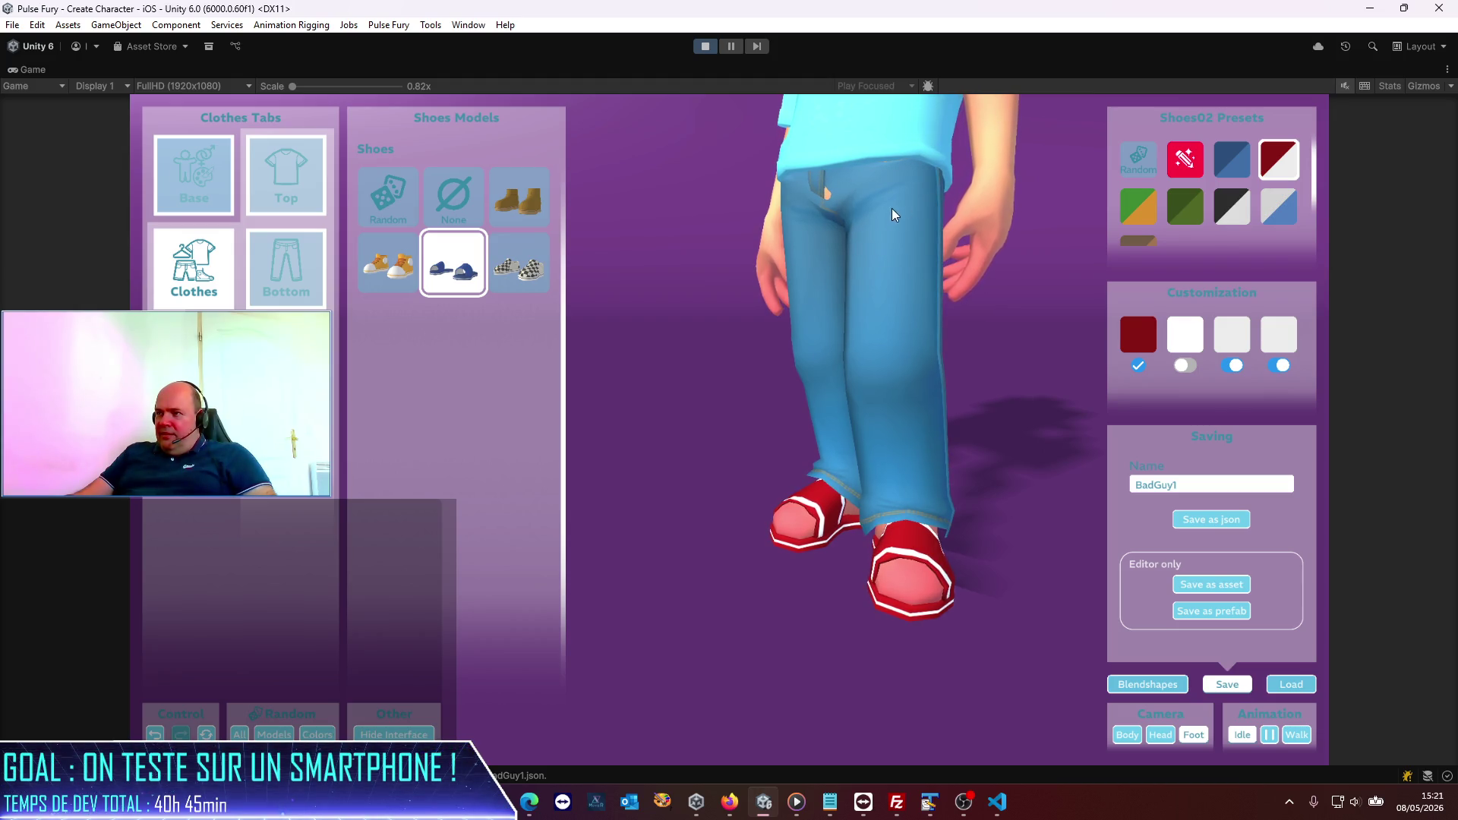
{"action": "mouse_move", "coordinate": [852, 439]}
{"action": "left_mouse_down"}
{"action": "mouse_move", "coordinate": [840, 397]}
{"action": "mouse_move", "coordinate": [1120, 388]}
{"action": "left_mouse_up"}
{"action": "mouse_move", "coordinate": [1311, 367]}
{"action": "left_mouse_down"}
{"action": "mouse_move", "coordinate": [937, 348]}
{"action": "mouse_move", "coordinate": [668, 358]}
{"action": "mouse_move", "coordinate": [849, 364]}
{"action": "left_mouse_up"}
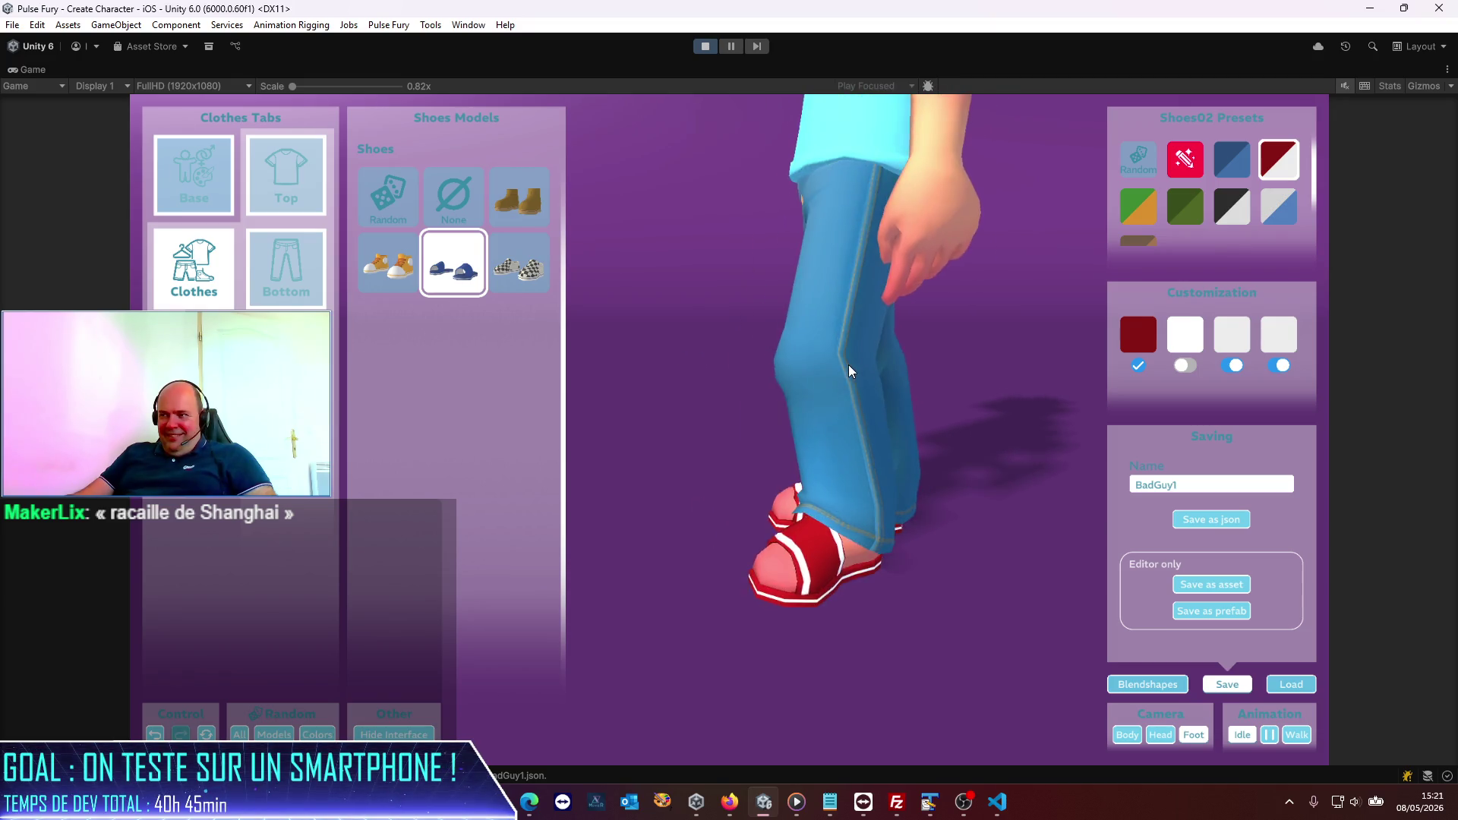
{"action": "scroll", "coordinate": [849, 364], "scroll_direction": "down", "scroll_amount": 3}
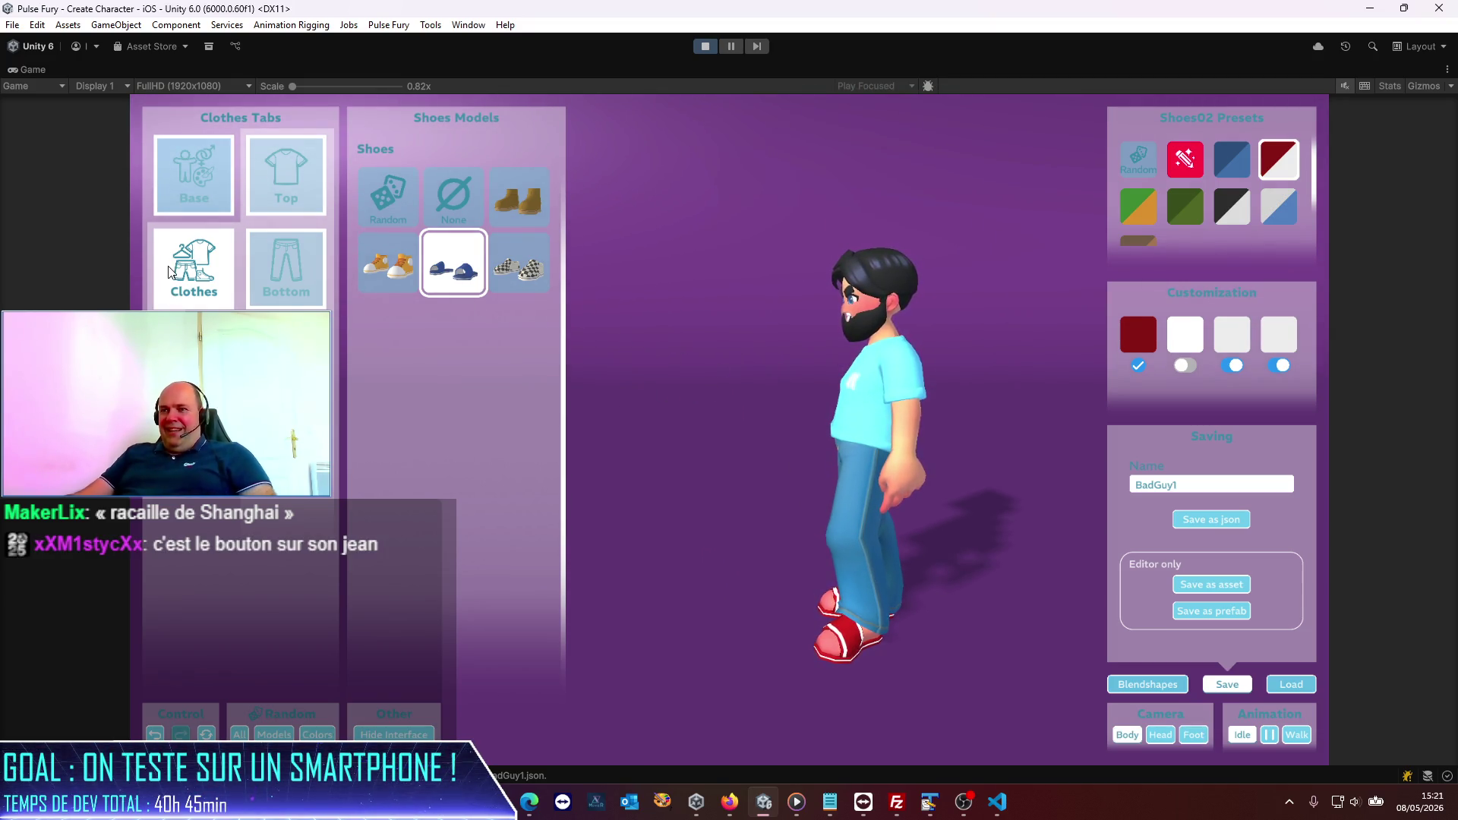
{"action": "scroll", "coordinate": [552, 407], "scroll_direction": "up", "scroll_amount": 3}
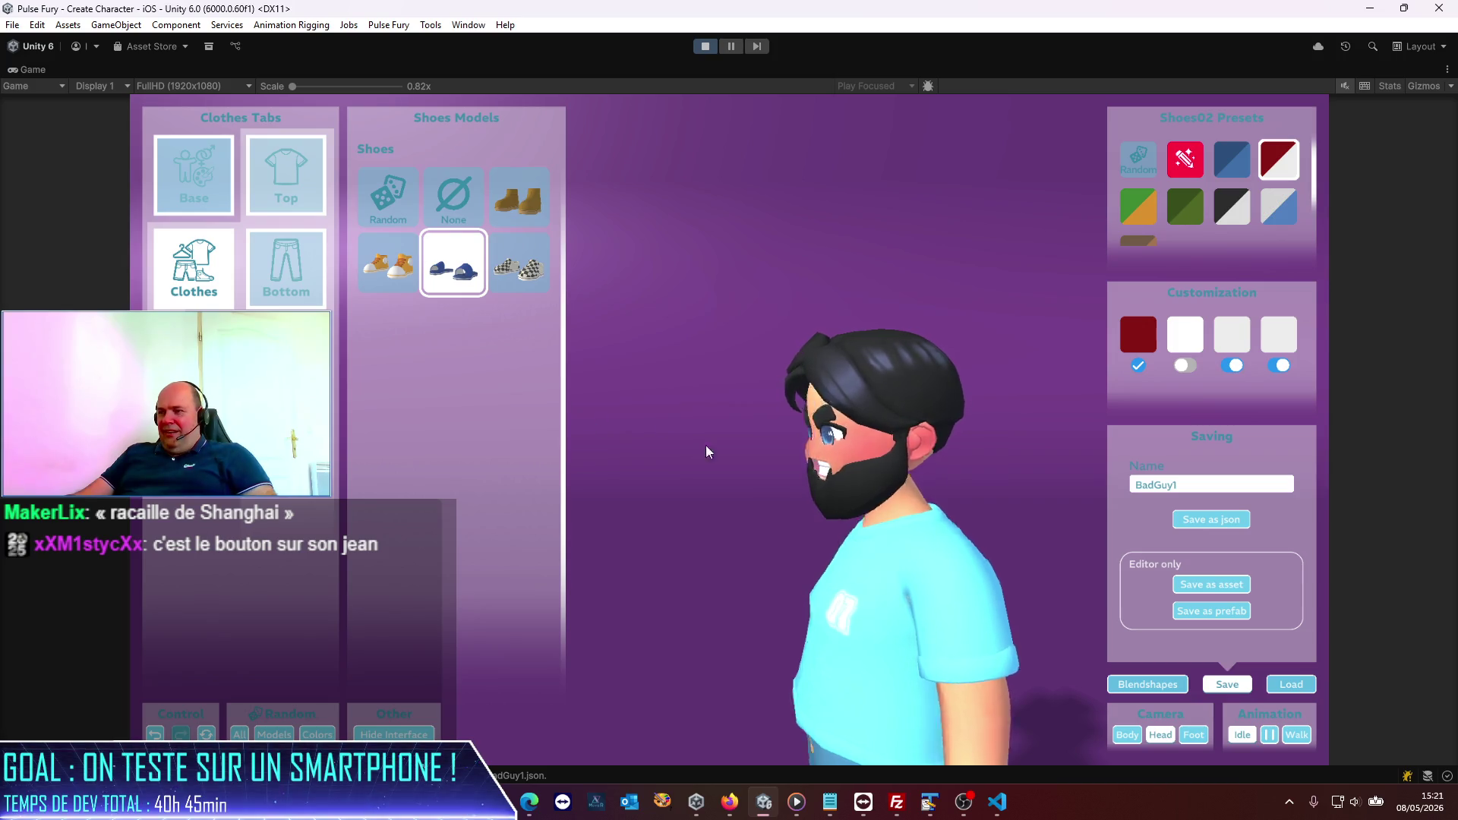
{"action": "left_click_drag", "start_coordinate": [706, 452], "coordinate": [922, 456]}
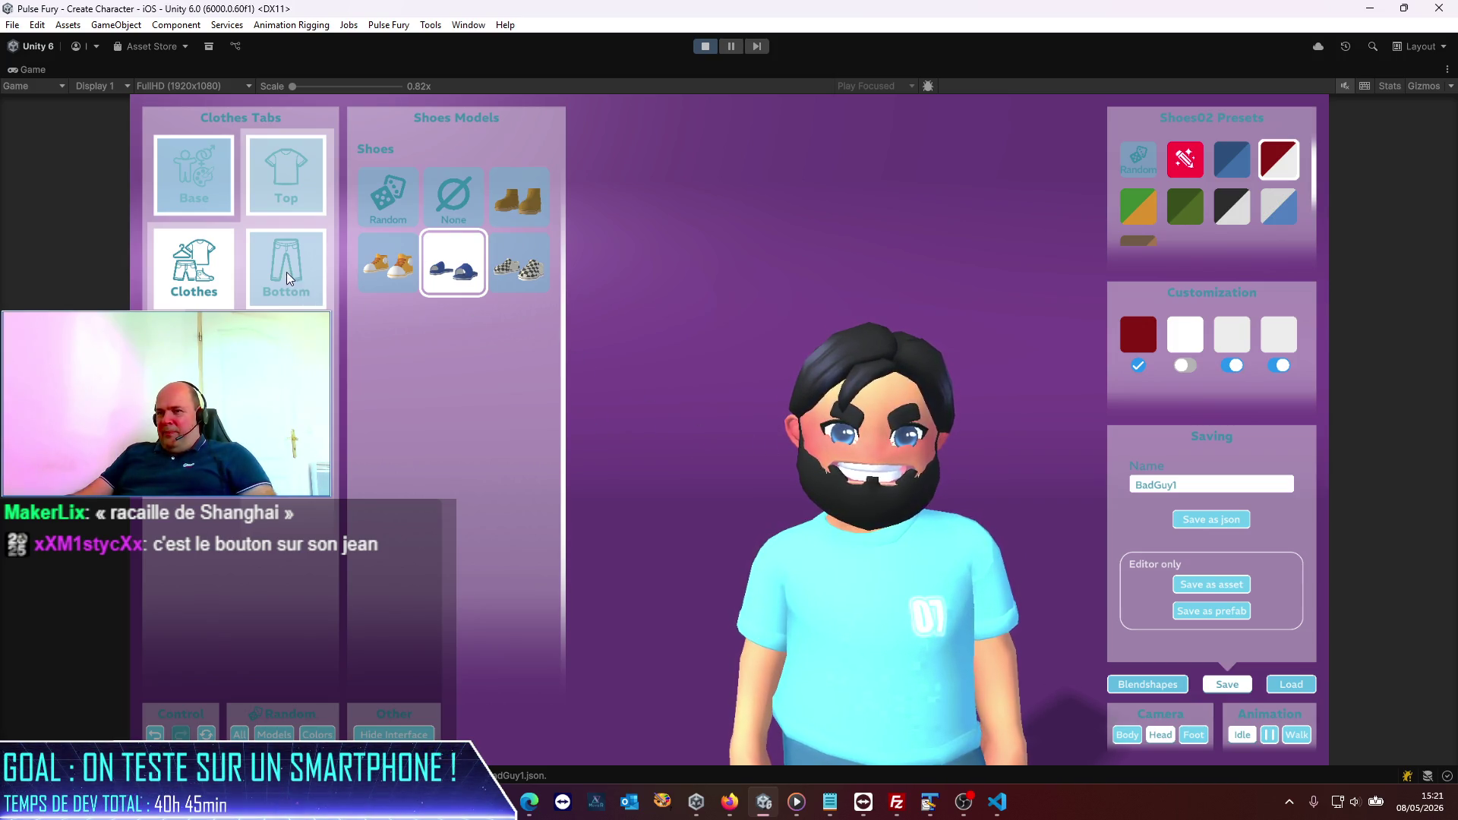
{"action": "left_click", "coordinate": [285, 178]}
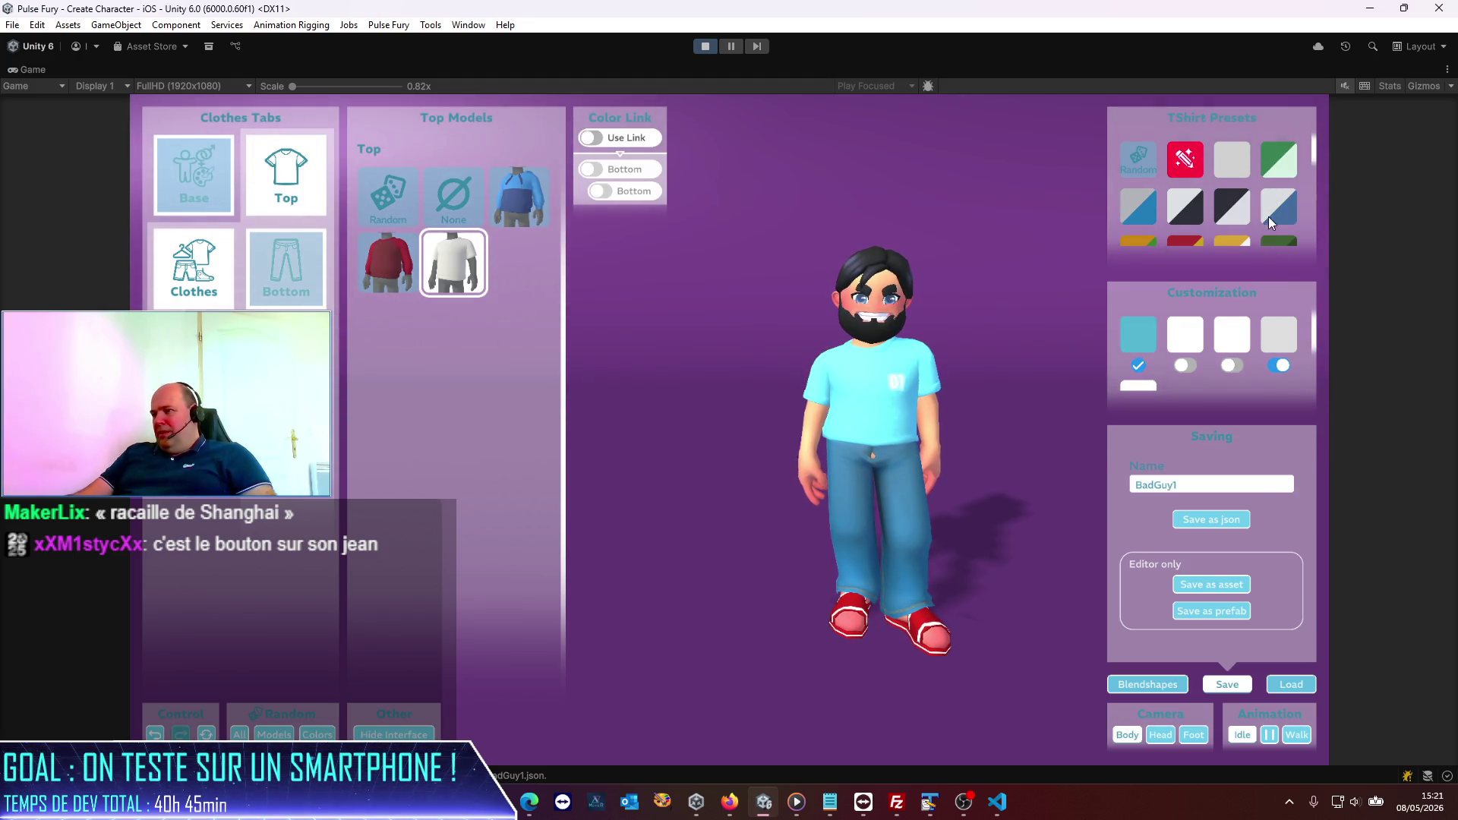
Step: Choose the navy T-shirt preset with white horizontal stripes over the white-with-blue variant
{"action": "left_click_drag", "start_coordinate": [1318, 154], "coordinate": [1318, 207]}
{"action": "left_click", "coordinate": [1187, 208]}
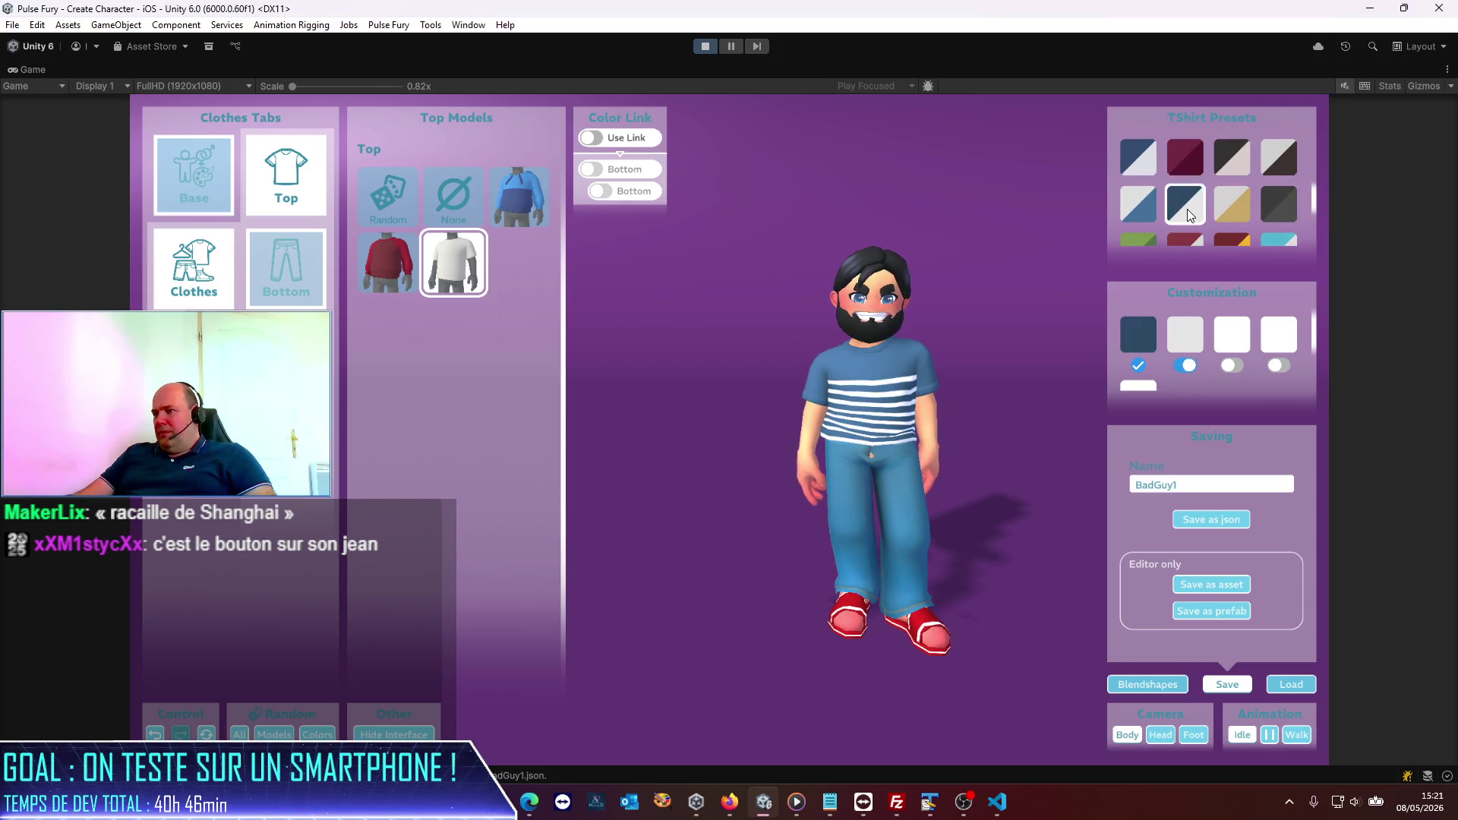
{"action": "left_click", "coordinate": [1138, 207]}
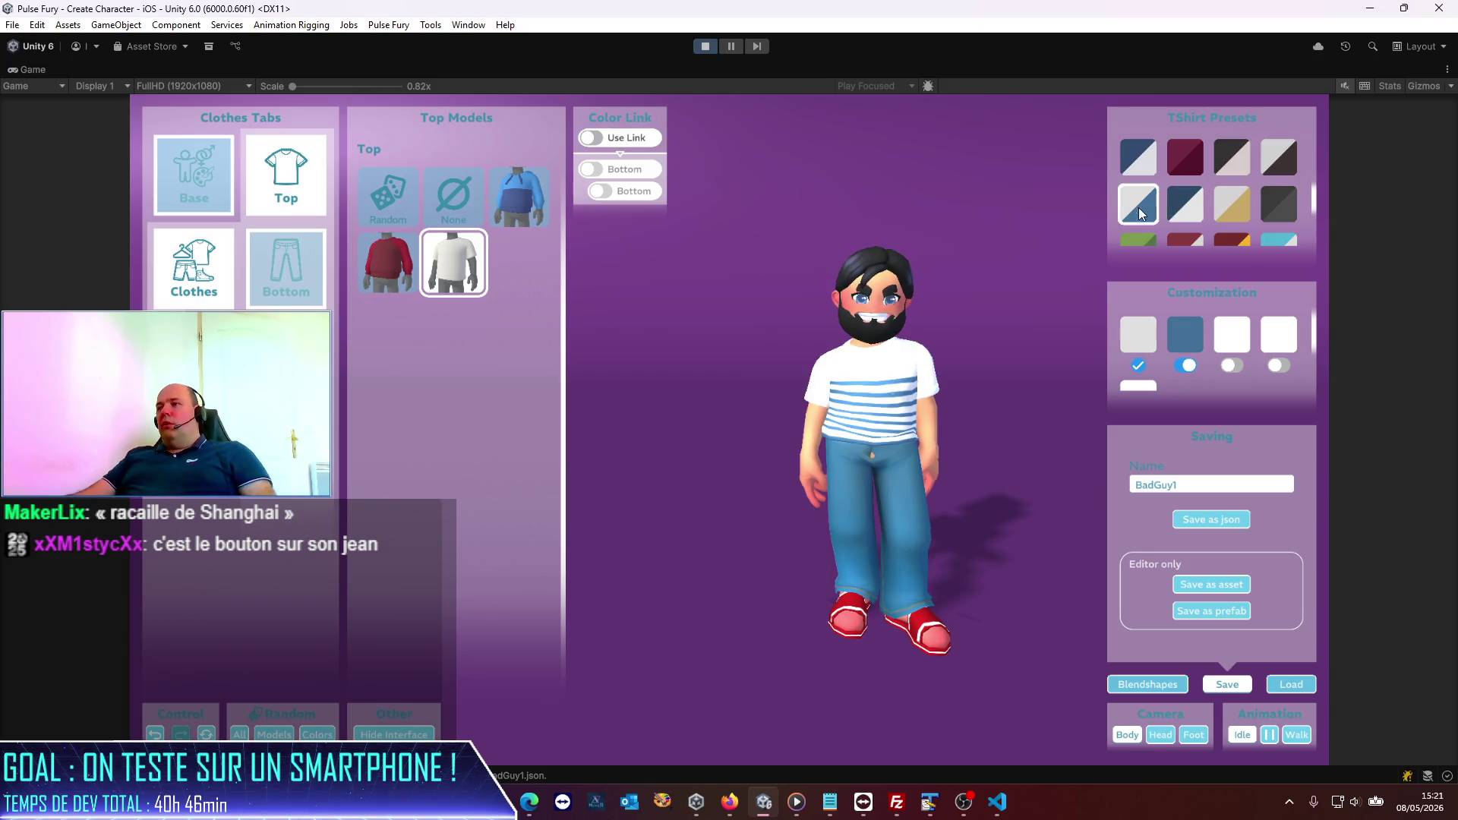
{"action": "left_click", "coordinate": [1186, 214]}
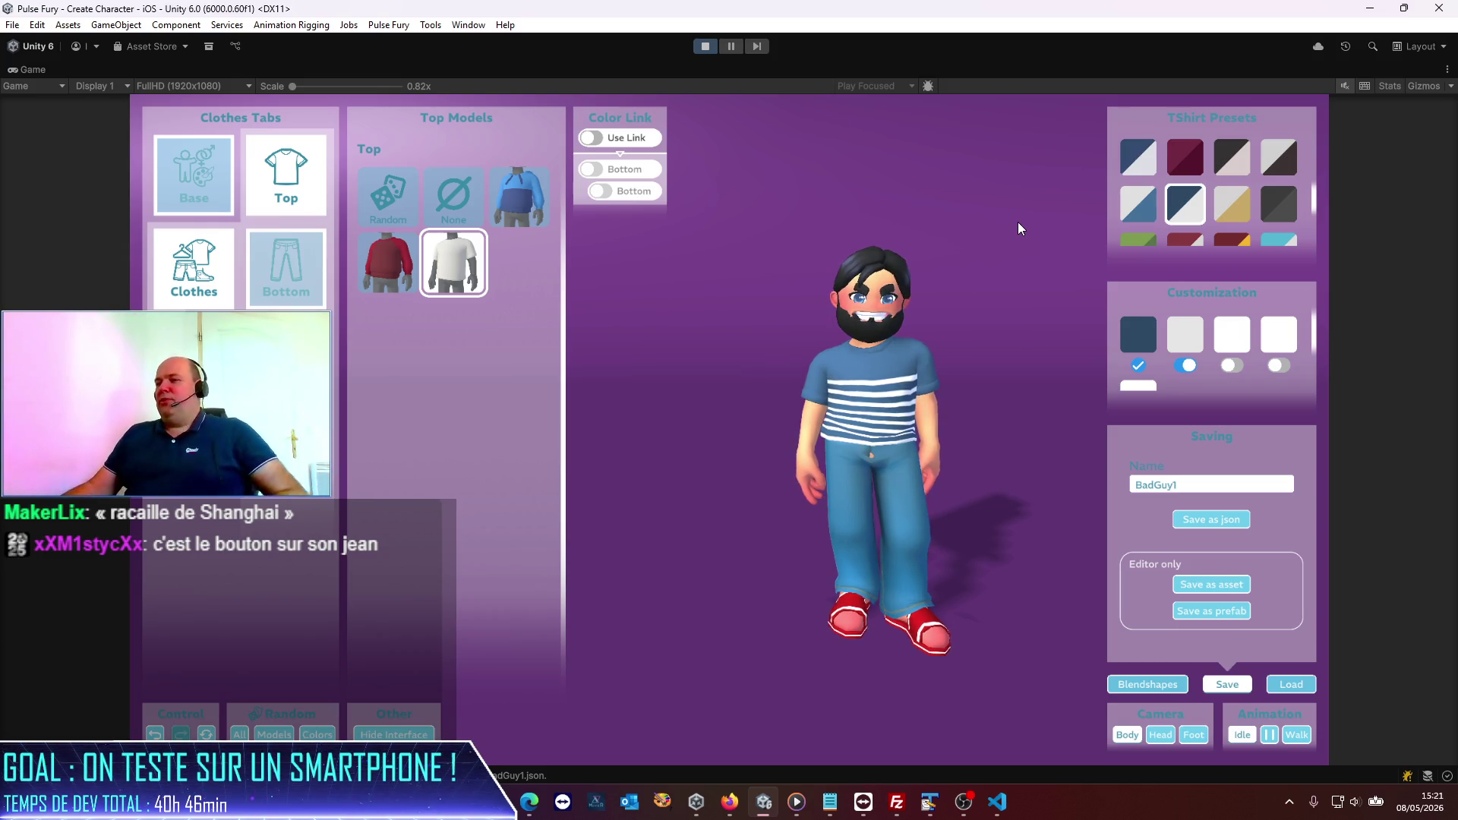
{"action": "scroll", "coordinate": [938, 508], "scroll_direction": "up", "scroll_amount": 2}
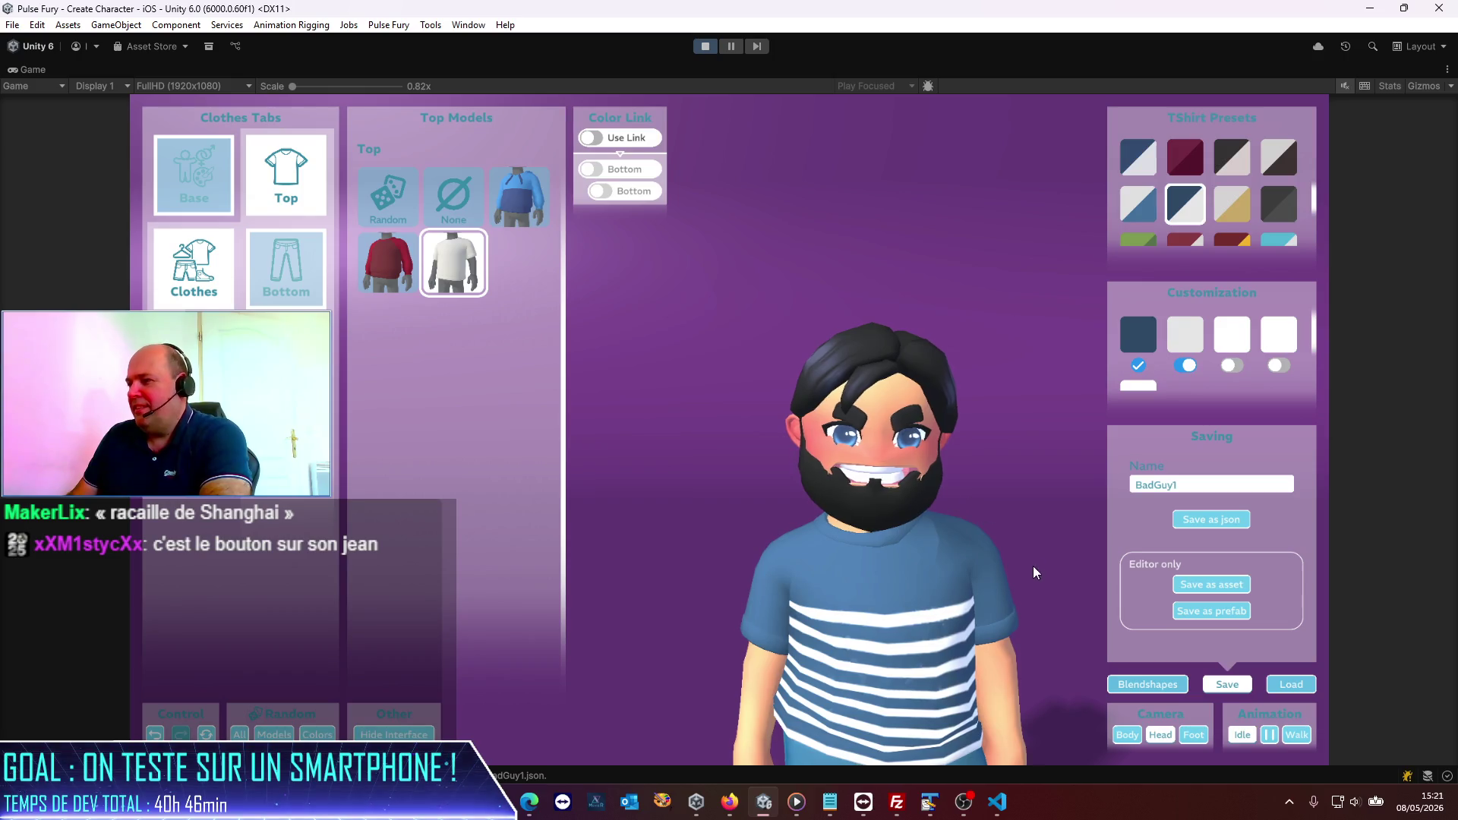
{"action": "scroll", "coordinate": [1013, 467], "scroll_direction": "down", "scroll_amount": 2}
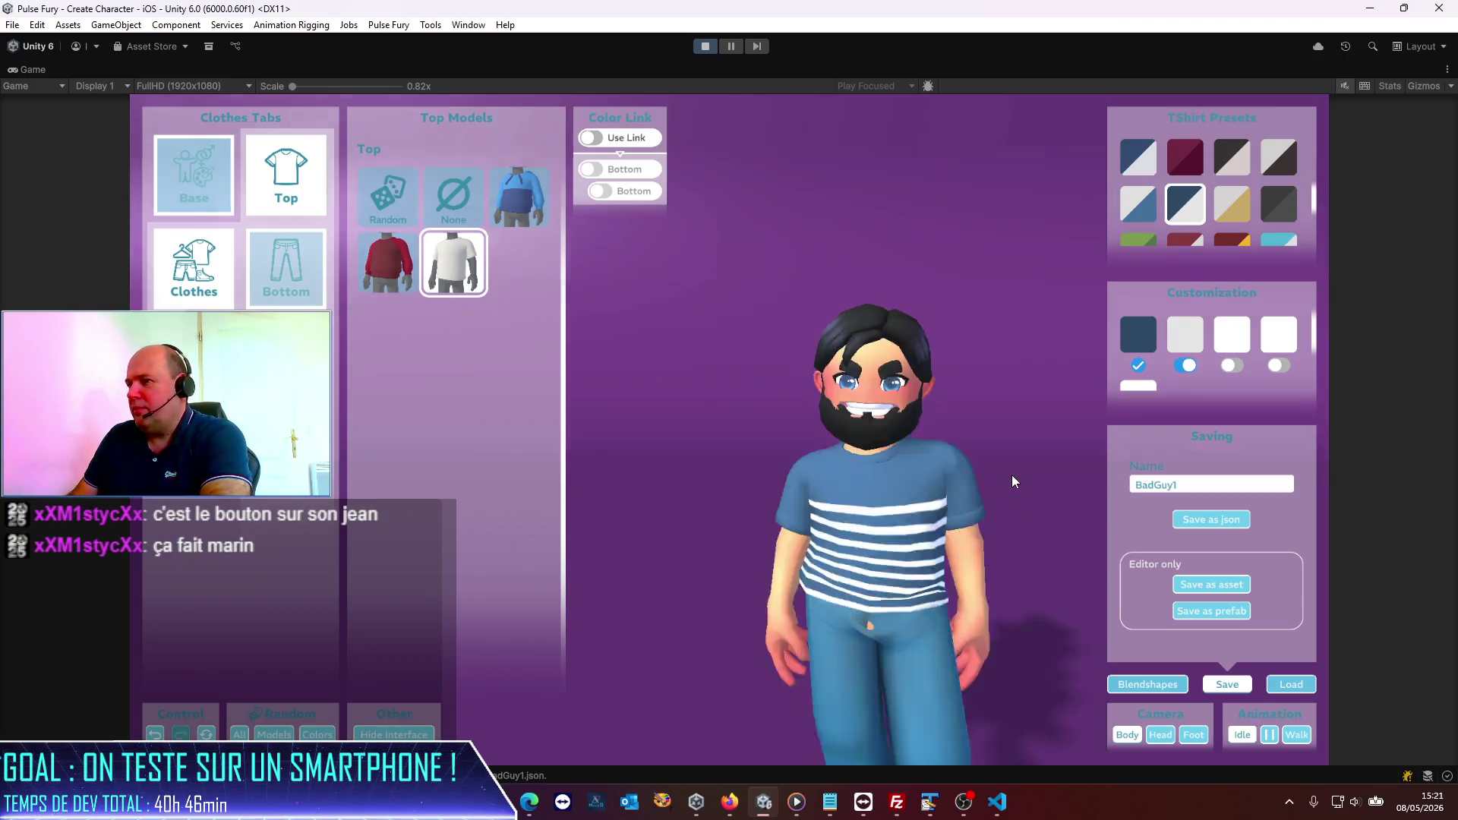
{"action": "scroll", "coordinate": [1011, 475], "scroll_direction": "down", "scroll_amount": 2}
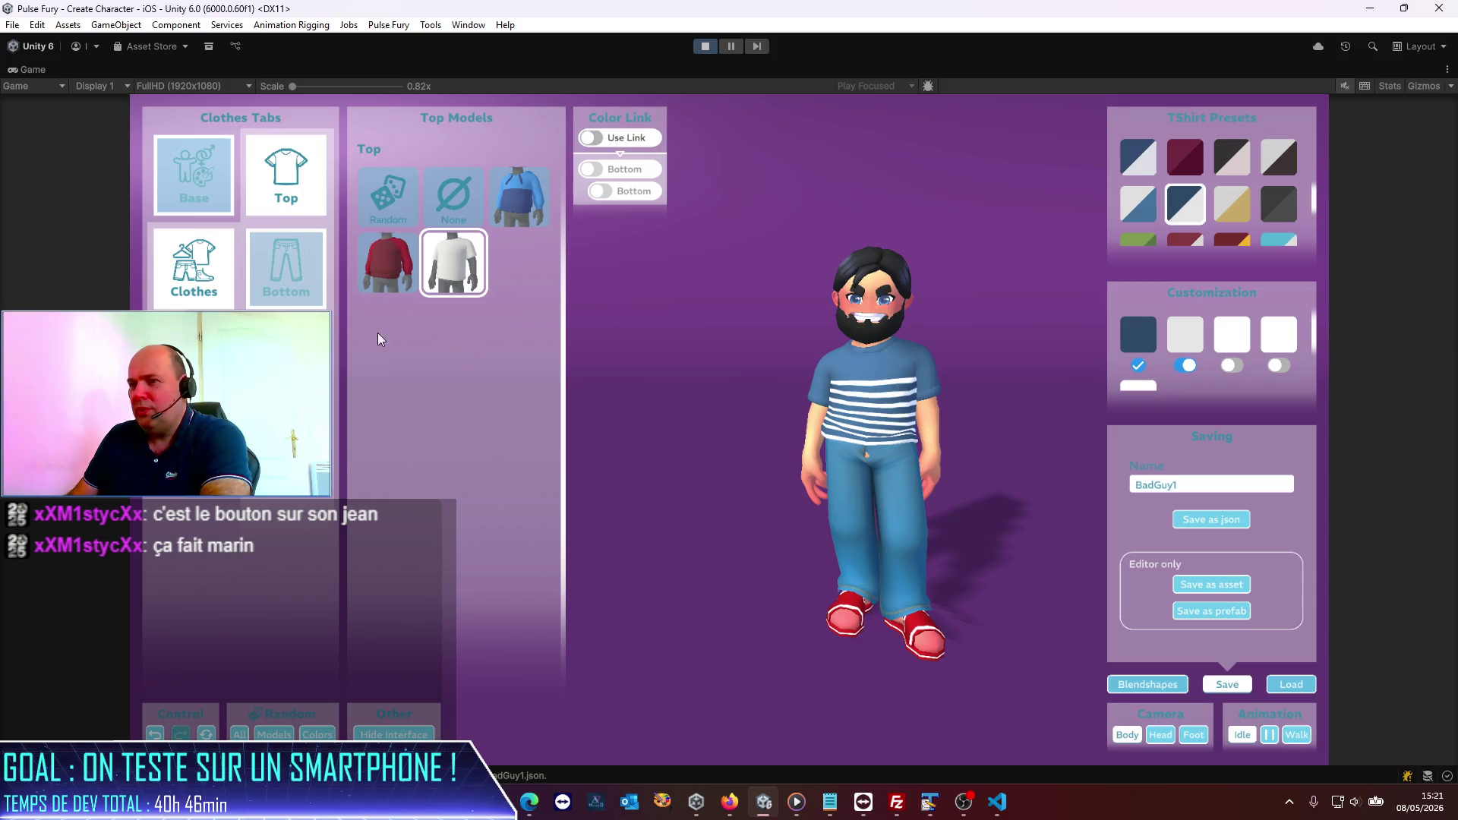
{"action": "left_click", "coordinate": [921, 630]}
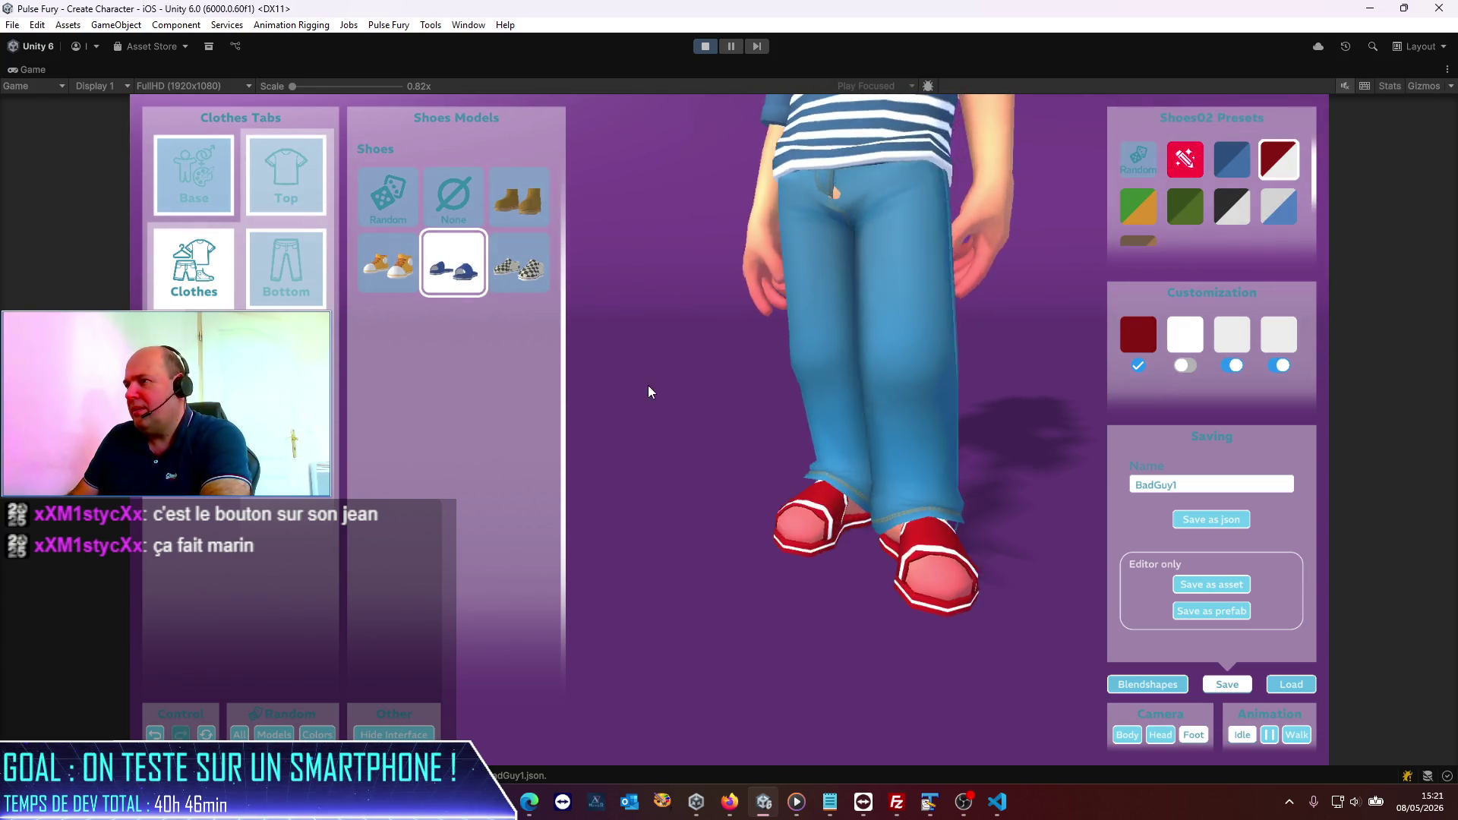
Step: Try the green/orange, dark green, black/white and red sandal presets
{"action": "mouse_move", "coordinate": [603, 399]}
{"action": "left_mouse_down"}
{"action": "mouse_move", "coordinate": [1089, 412]}
{"action": "mouse_move", "coordinate": [637, 416]}
{"action": "mouse_move", "coordinate": [452, 389]}
{"action": "left_mouse_up"}
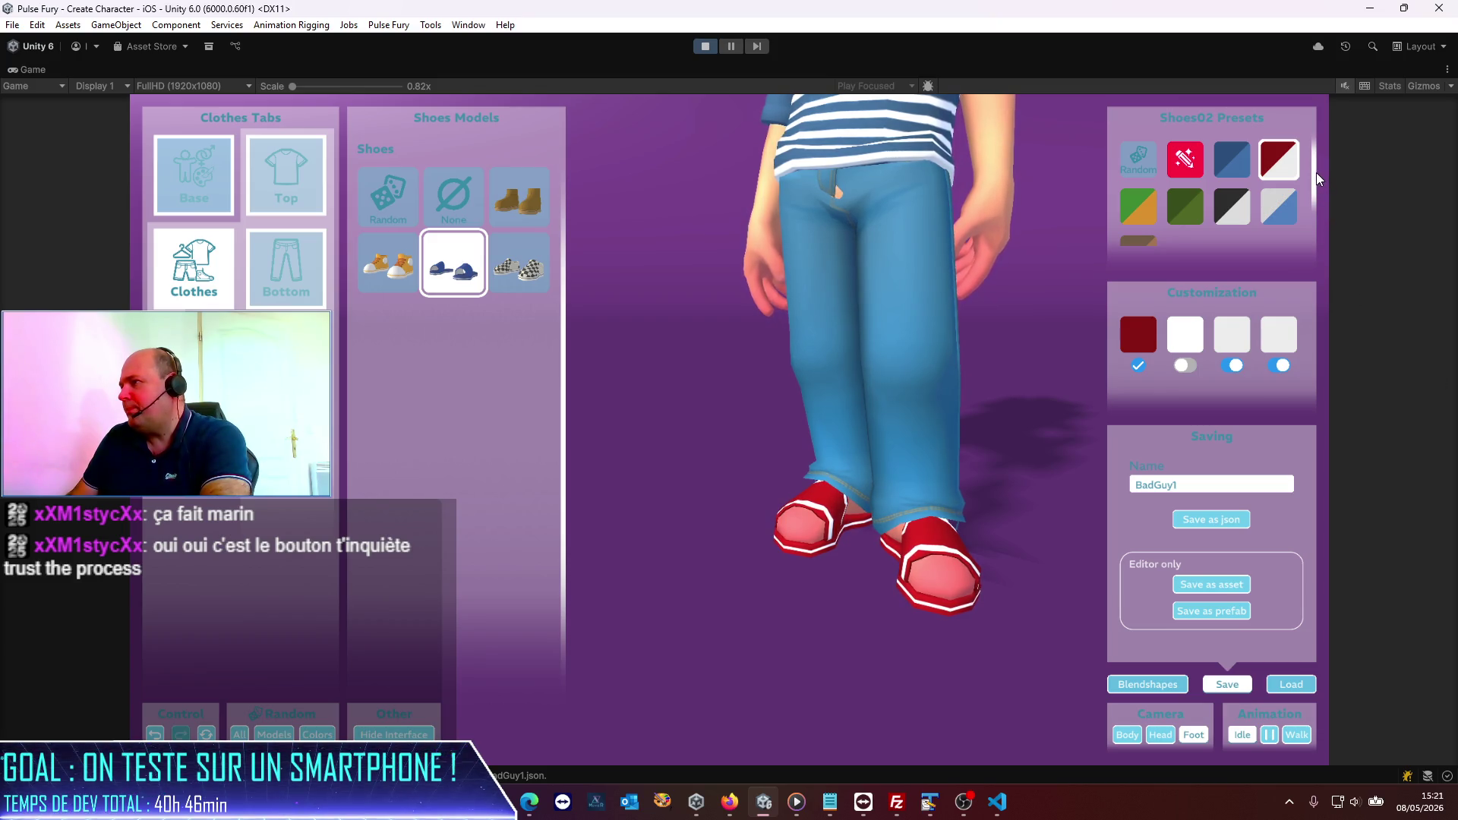
{"action": "left_click_drag", "start_coordinate": [1314, 199], "coordinate": [1324, 254]}
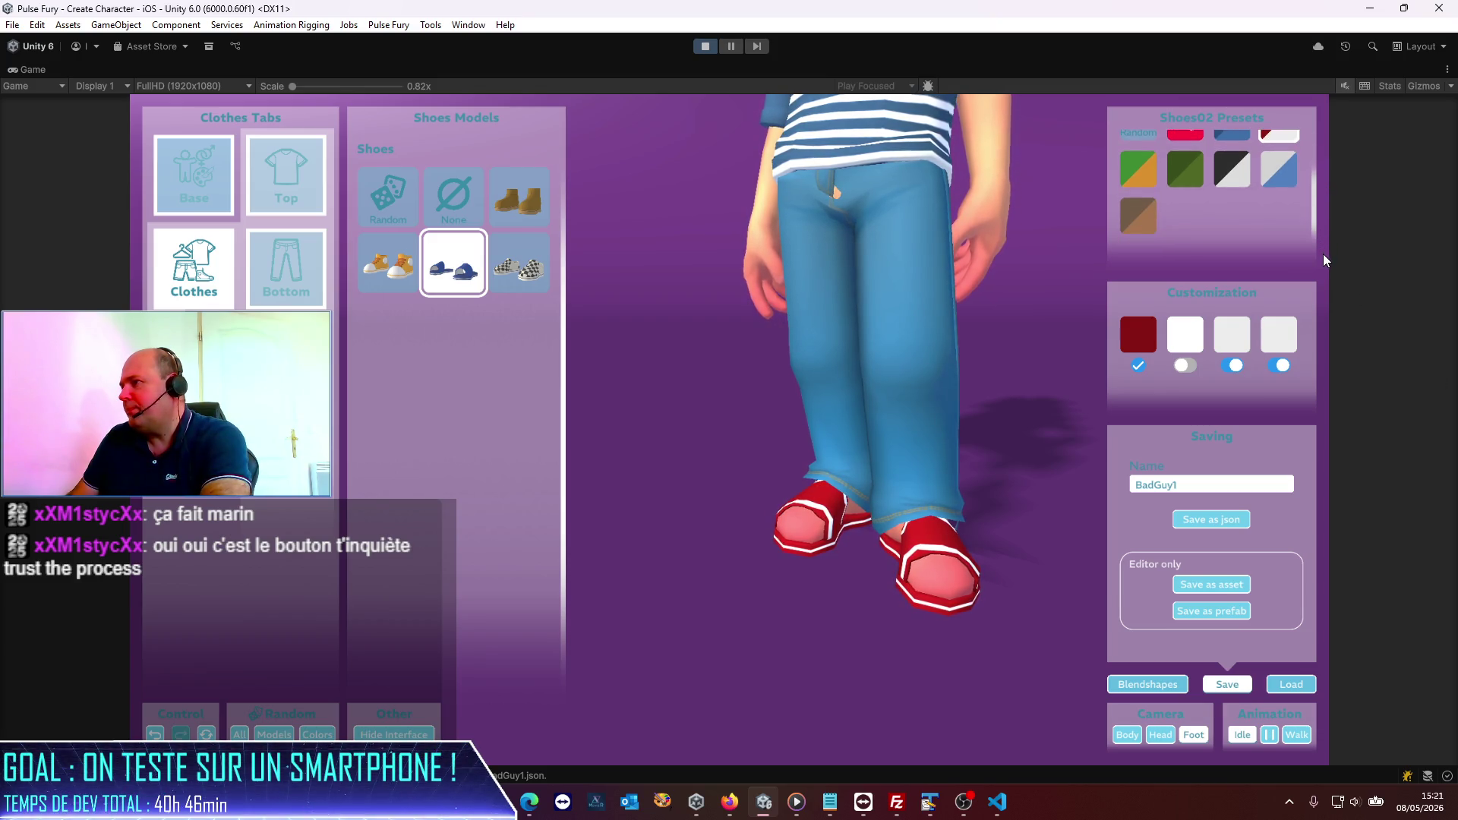
{"action": "left_click", "coordinate": [1135, 179]}
{"action": "left_click", "coordinate": [1183, 171]}
{"action": "left_click", "coordinate": [1224, 176]}
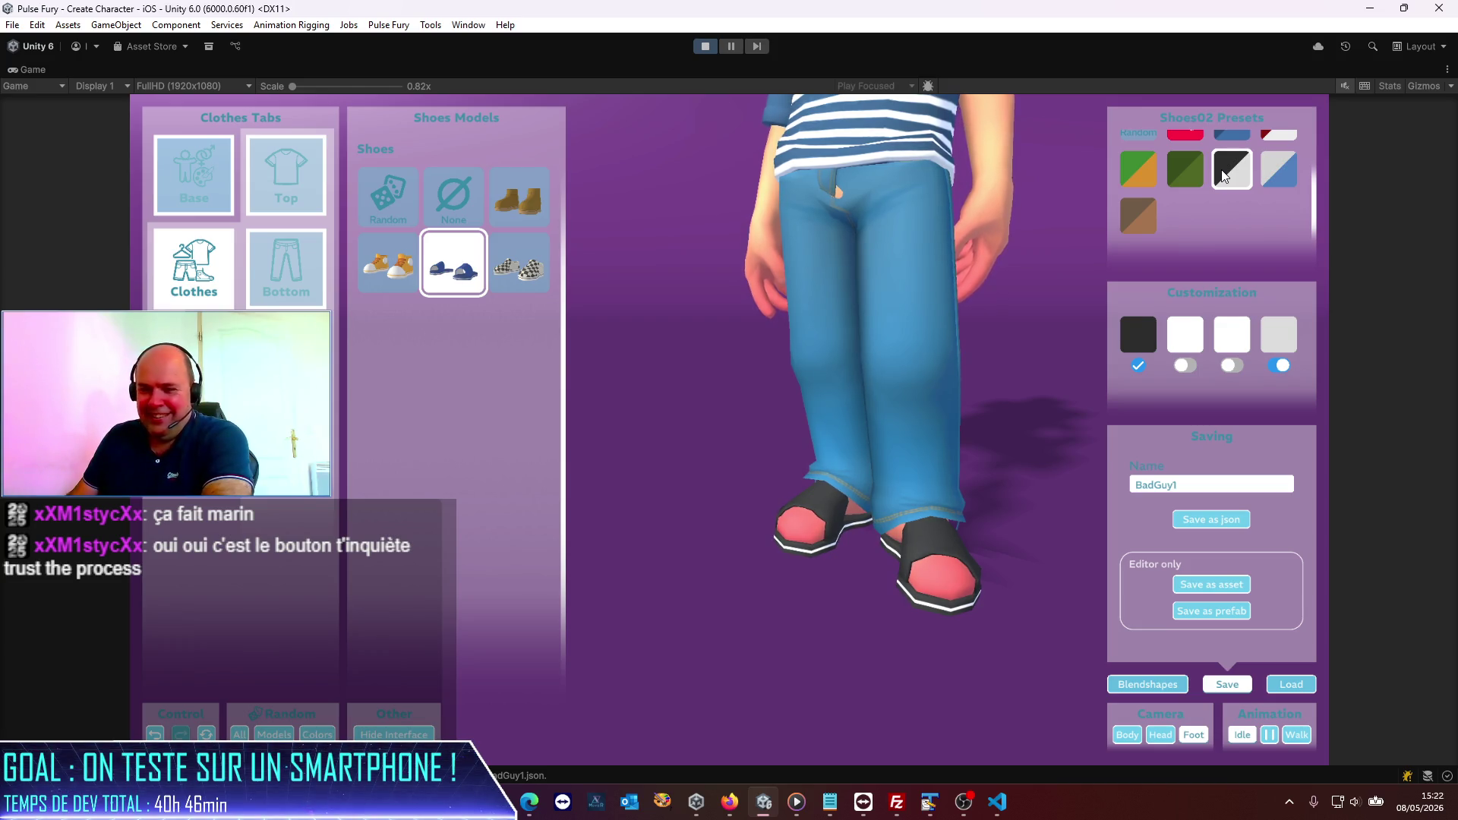
{"action": "left_click", "coordinate": [1190, 134]}
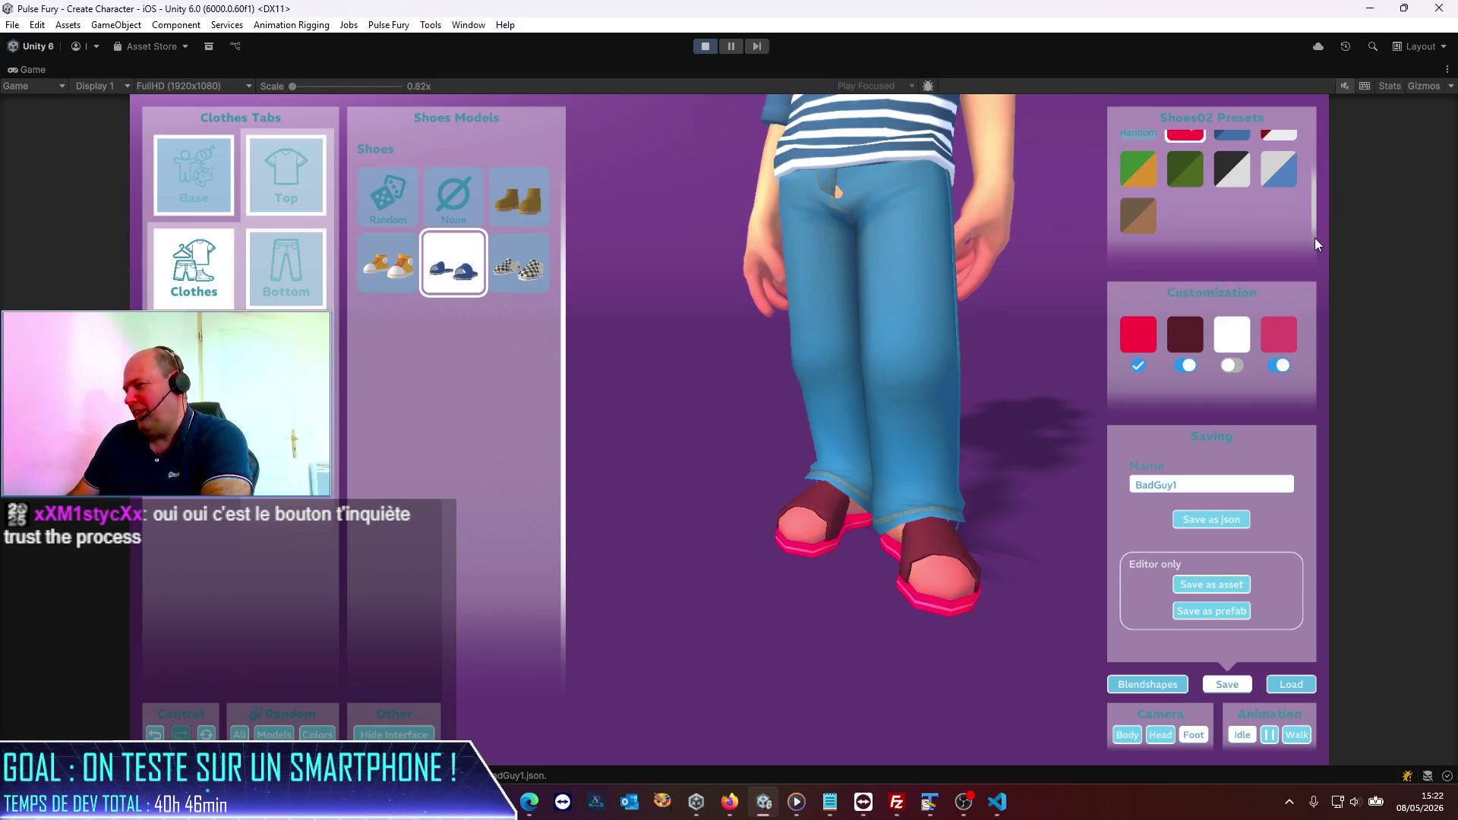
Step: Restore the red-and-white sandal preset and shift its main colour to deep blue
{"action": "left_click_drag", "start_coordinate": [1315, 238], "coordinate": [1320, 188]}
{"action": "left_click", "coordinate": [1283, 162]}
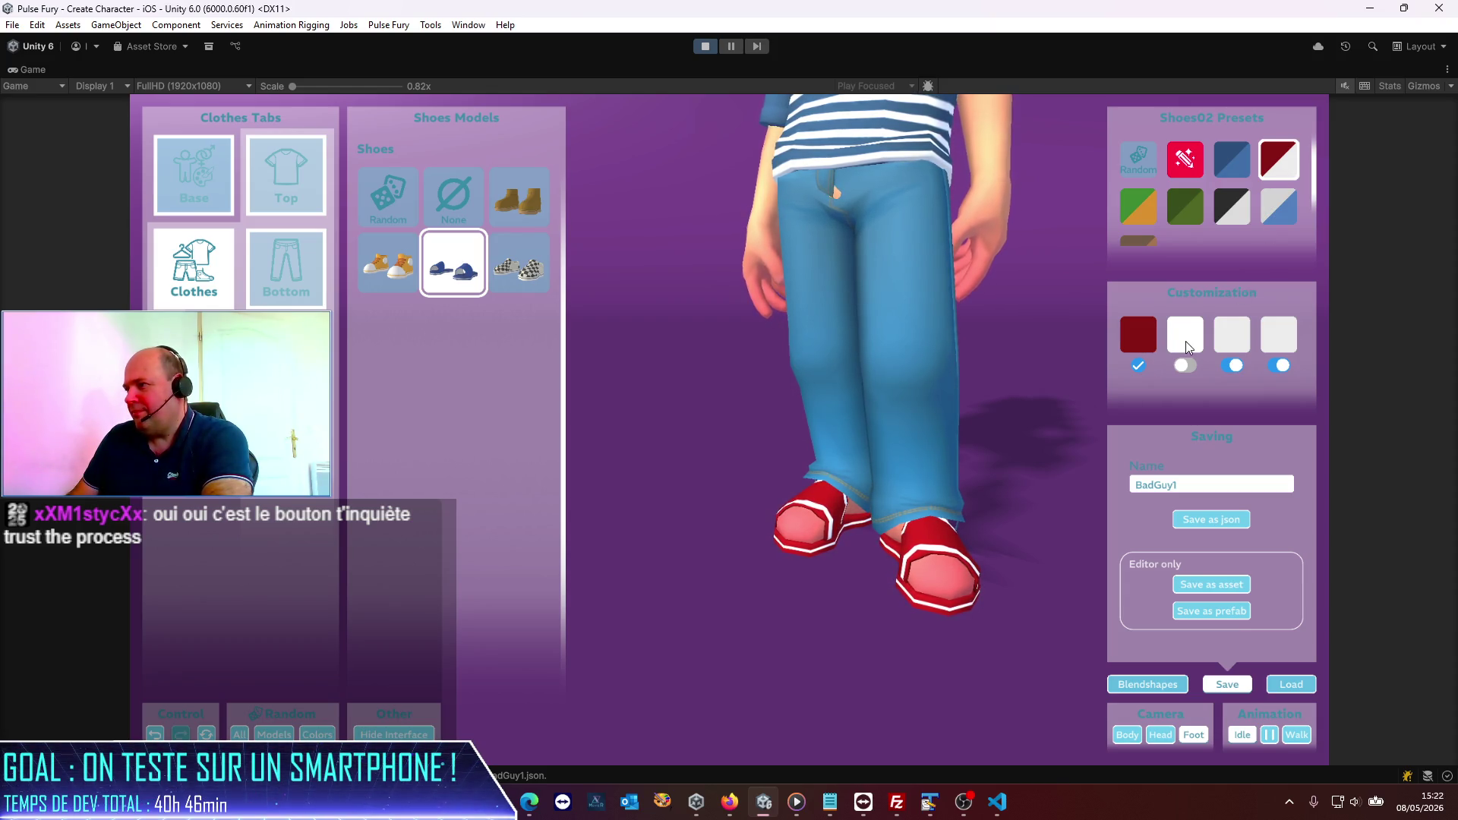
{"action": "left_click", "coordinate": [1147, 341]}
{"action": "mouse_move", "coordinate": [1275, 486]}
{"action": "left_mouse_down"}
{"action": "mouse_move", "coordinate": [1270, 503]}
{"action": "mouse_move", "coordinate": [1270, 471]}
{"action": "mouse_move", "coordinate": [1265, 552]}
{"action": "mouse_move", "coordinate": [1265, 490]}
{"action": "left_mouse_up"}
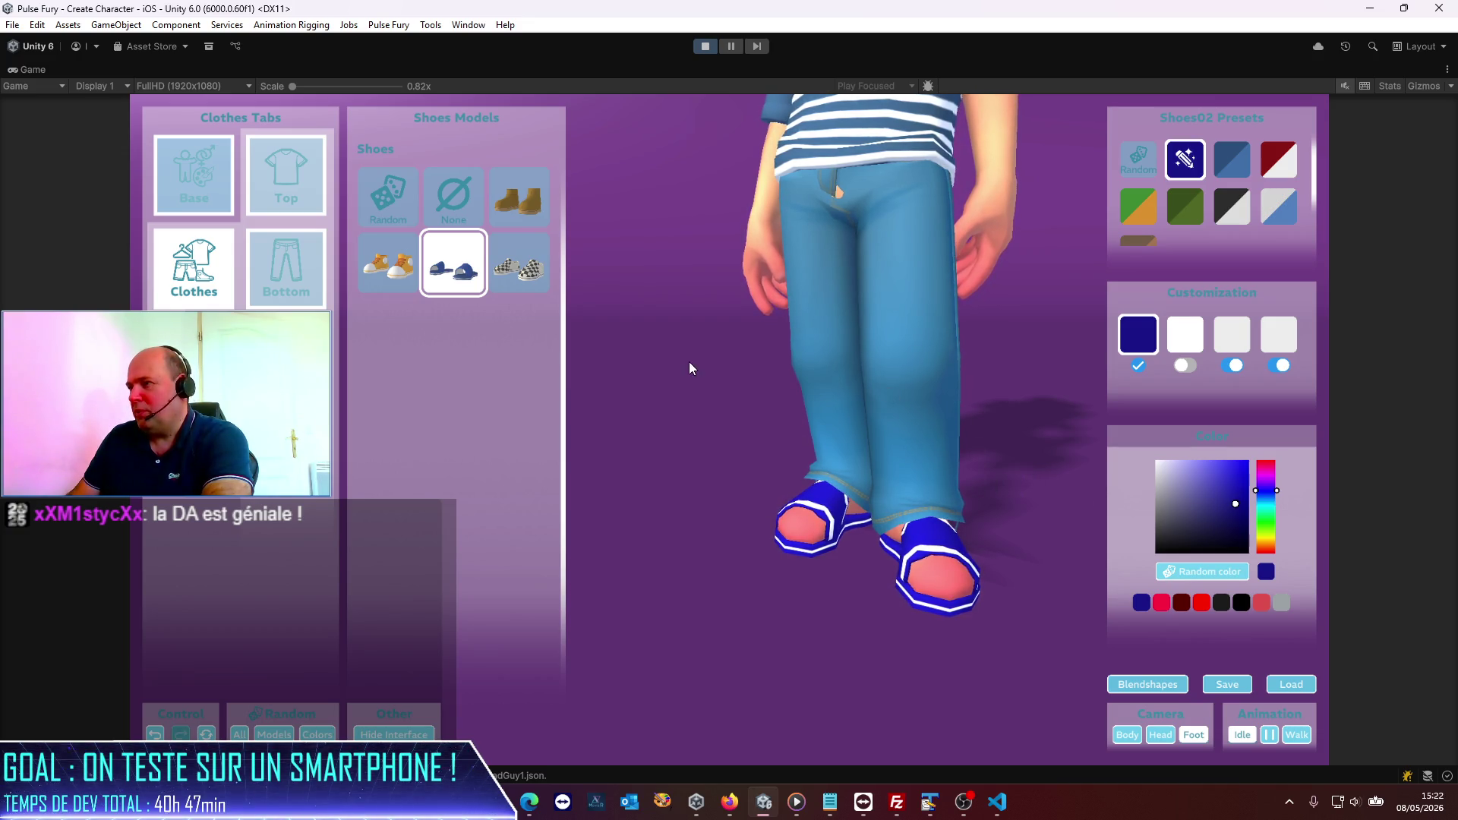
Step: Go from the Base options to the Eyes page showing eye models and colour presets
{"action": "scroll", "coordinate": [689, 362], "scroll_direction": "down", "scroll_amount": 2}
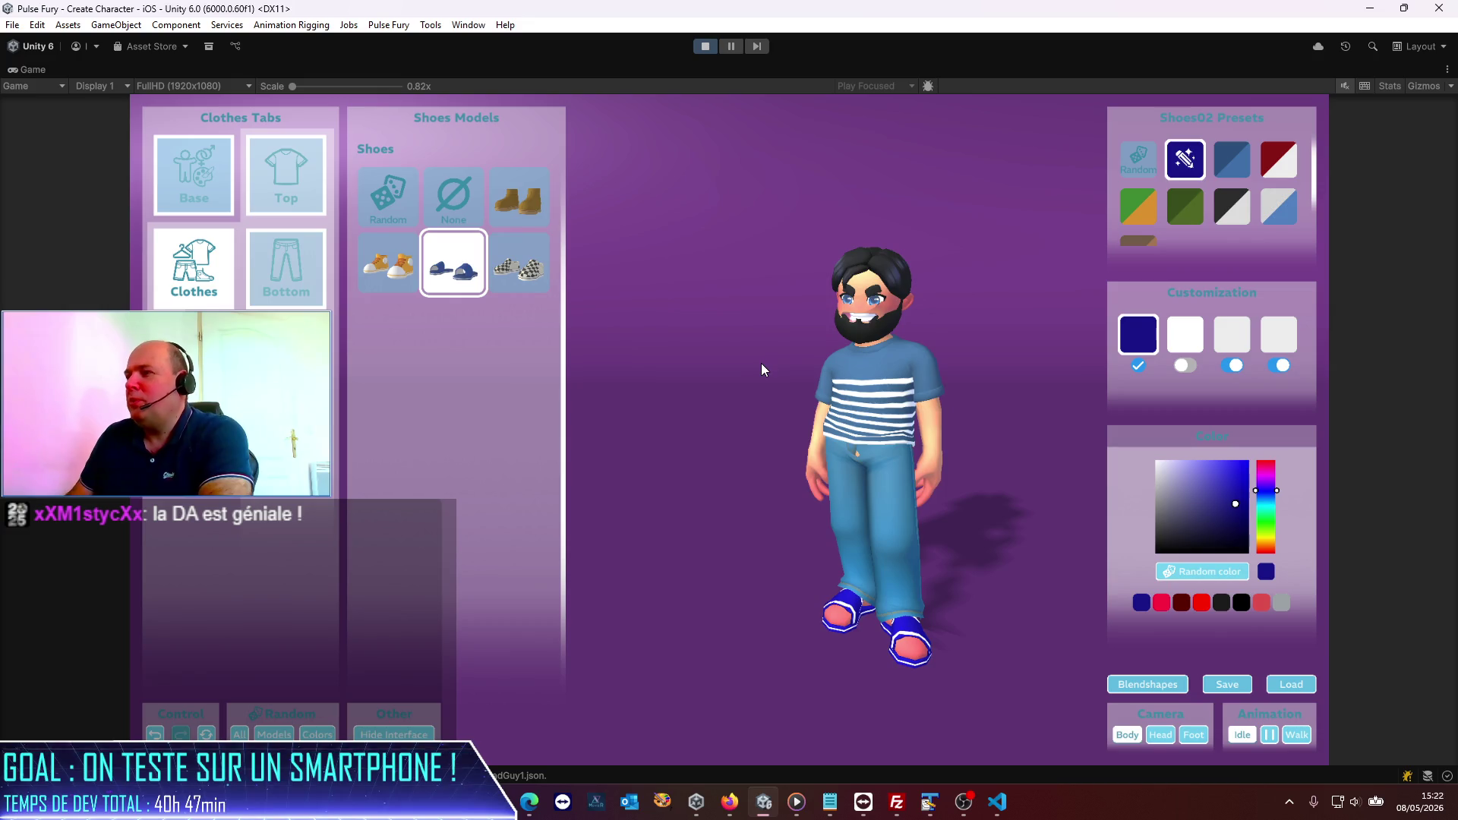
{"action": "scroll", "coordinate": [761, 363], "scroll_direction": "up", "scroll_amount": 3}
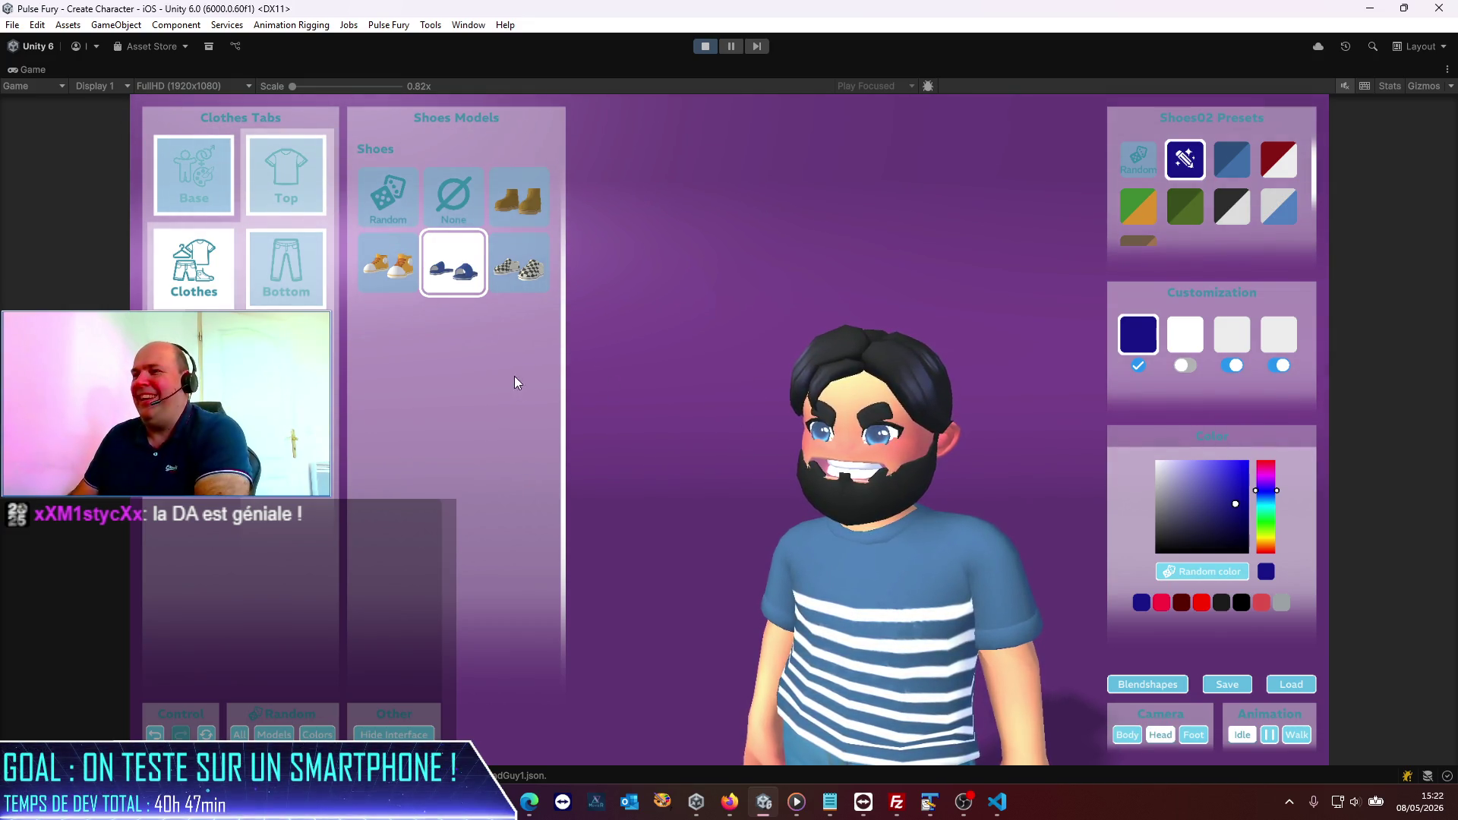
{"action": "left_click", "coordinate": [228, 162]}
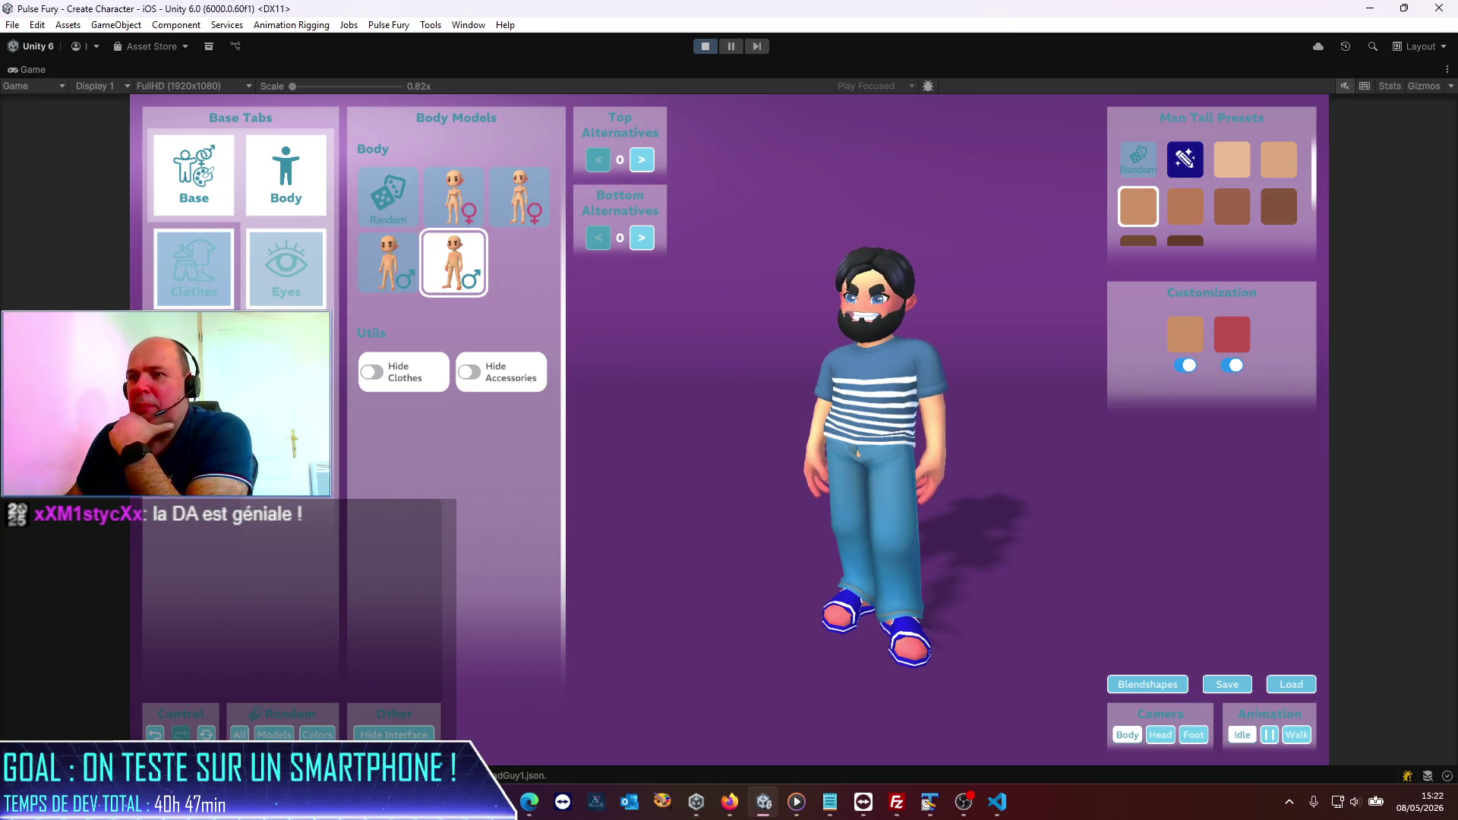
{"action": "left_click", "coordinate": [290, 262]}
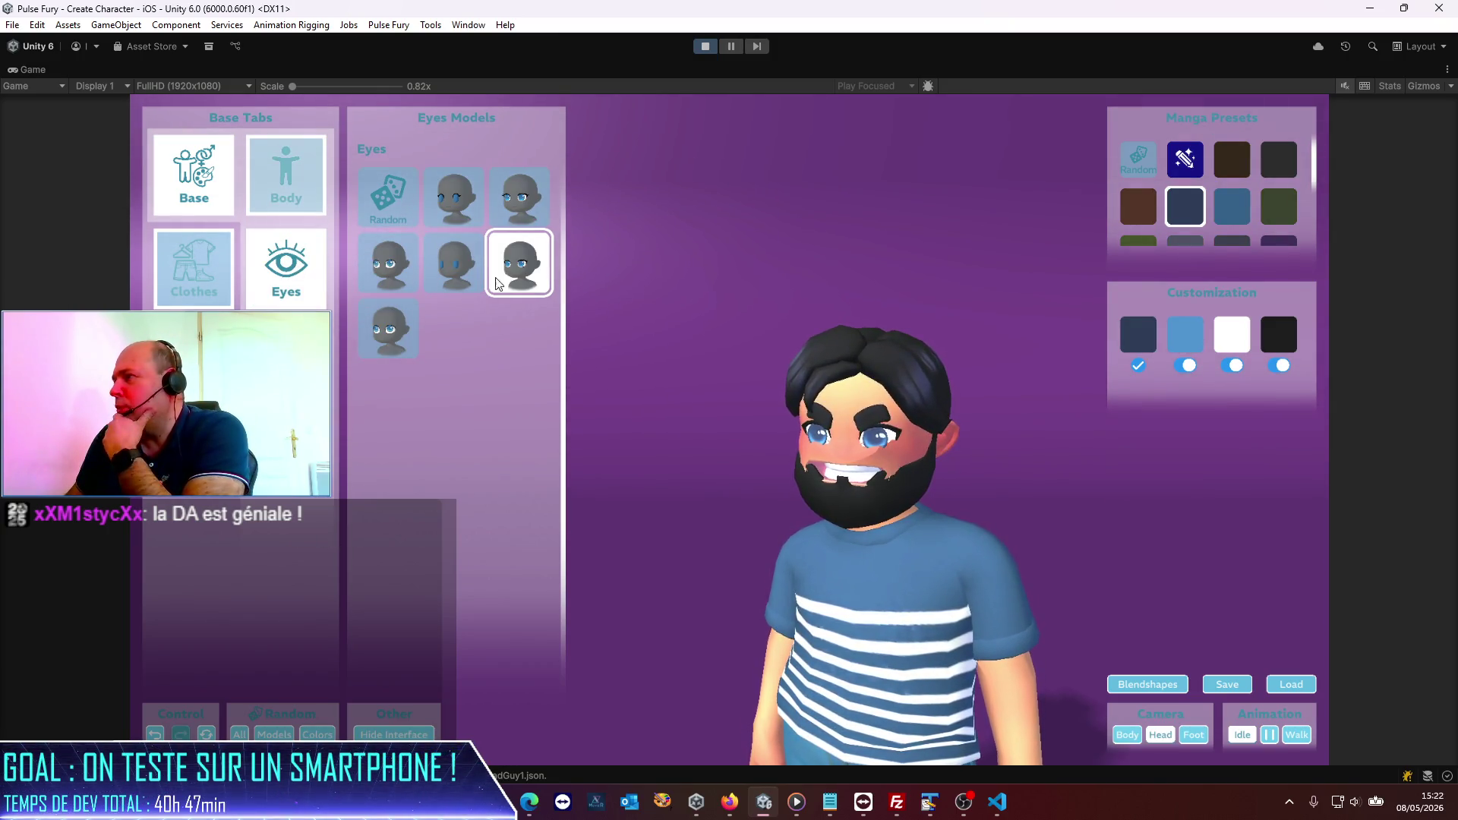